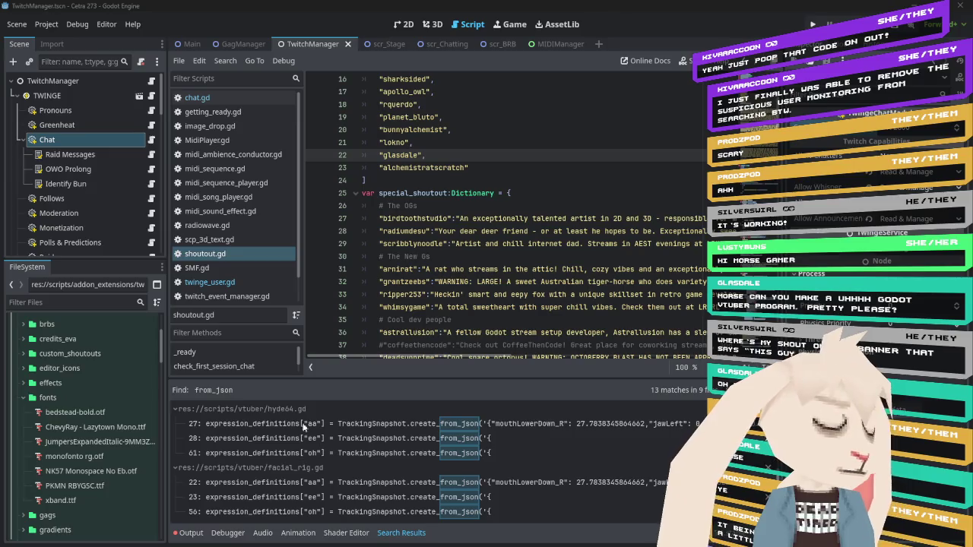
# Expand the addons folder and briefly look inside the godOSC folder before collapsing it.
pyautogui.scroll(2, 78, 374)
pyautogui.scroll(3, 78, 374)
pyautogui.click(19, 352)
pyautogui.scroll(-4, 142, 389)
pyautogui.scroll(4, 141, 384)
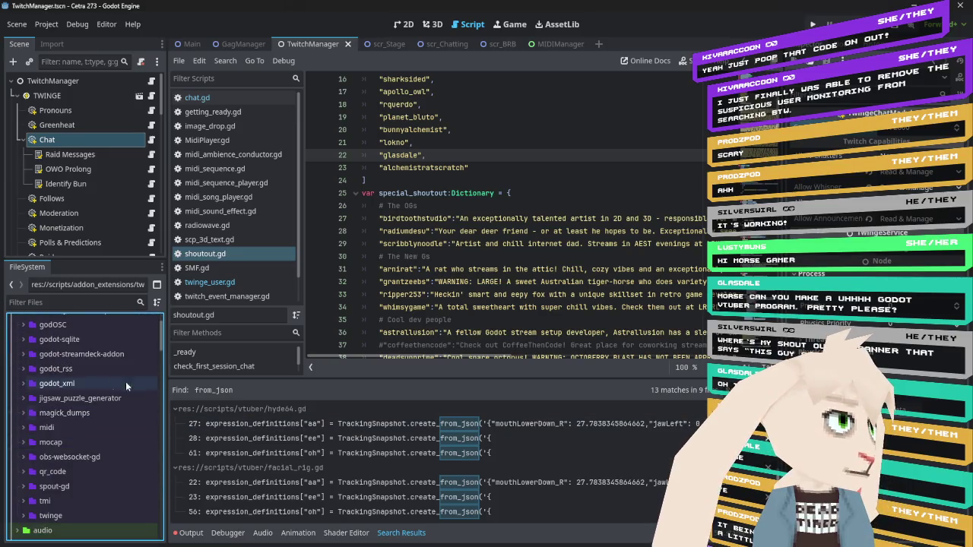
pyautogui.click(24, 326)
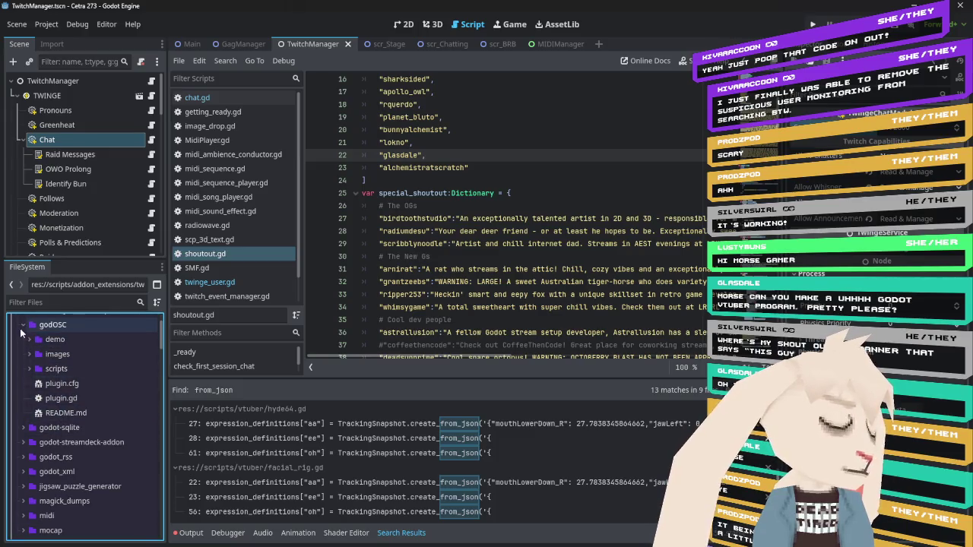
pyautogui.click(24, 326)
# Expand the mocap addon and its resources and tracking_systems subfolders to show their scripts.
pyautogui.scroll(-1, 30, 381)
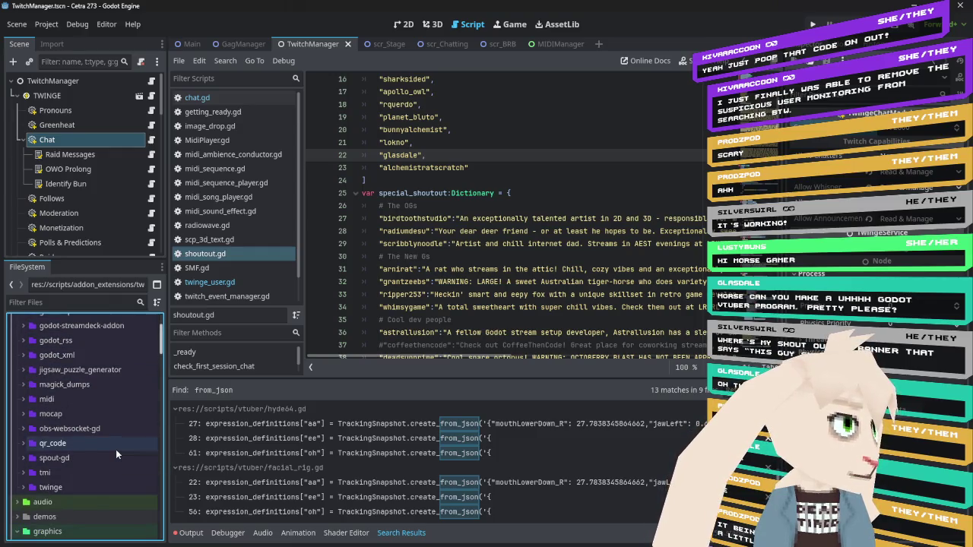
pyautogui.scroll(2, 115, 449)
pyautogui.click(23, 469)
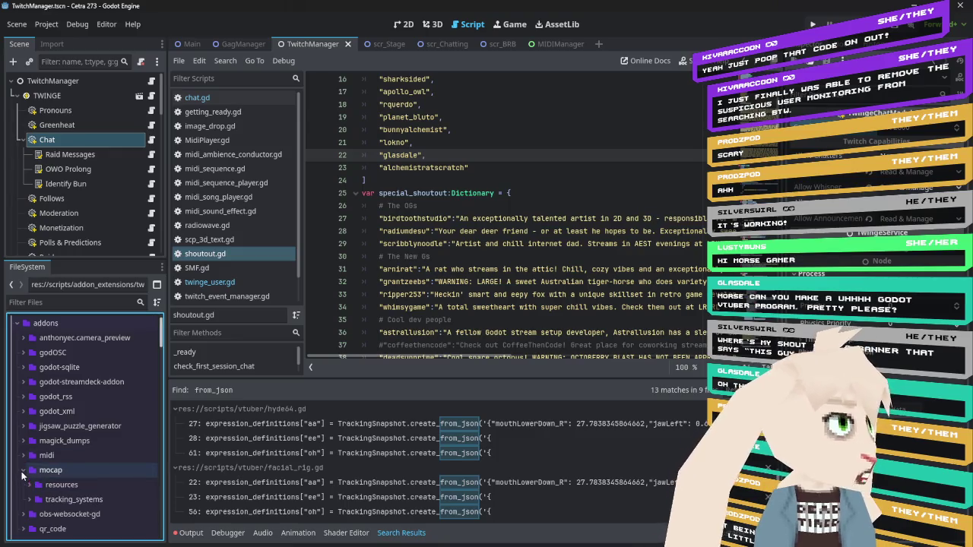
pyautogui.scroll(-2, 29, 456)
pyautogui.click(29, 428)
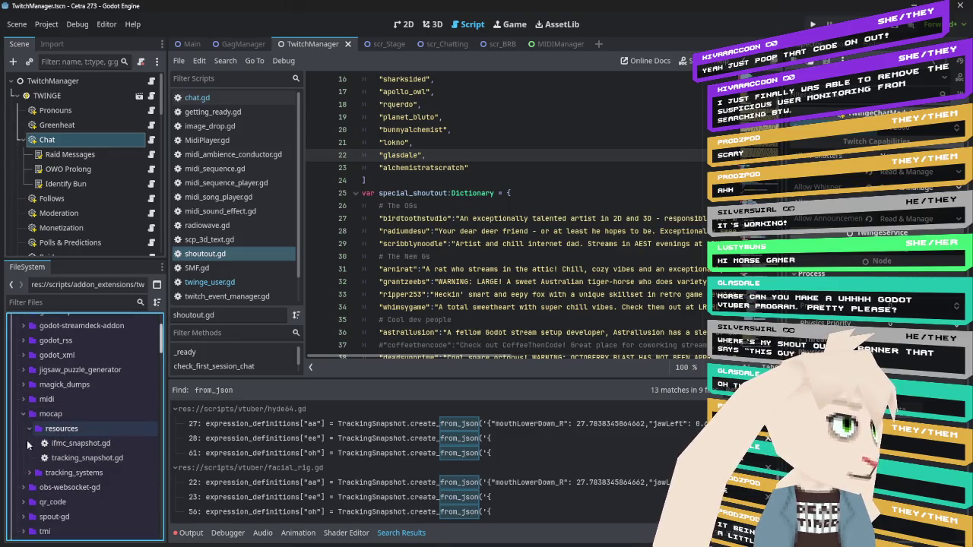
pyautogui.click(29, 472)
pyautogui.scroll(-2, 29, 473)
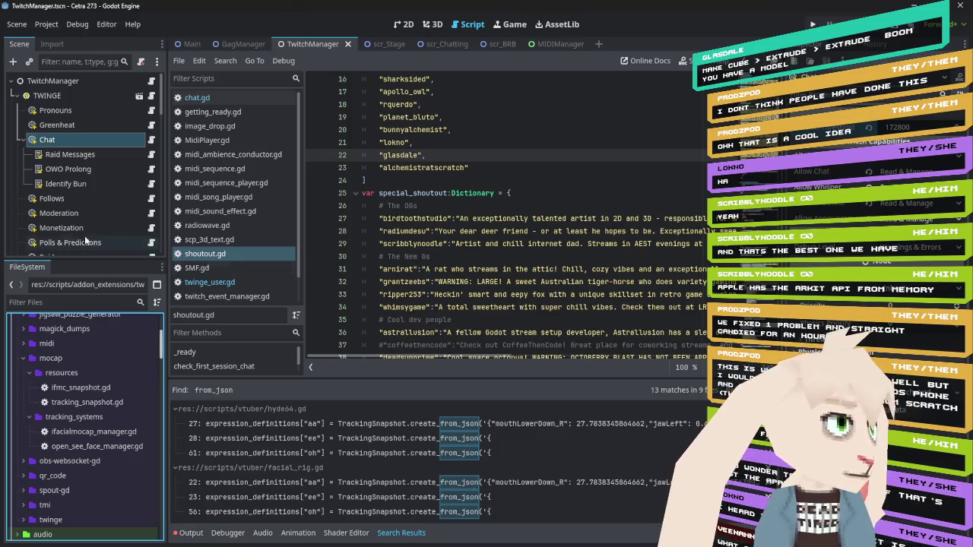
# Start filtering the FileSystem dock's project files by name.
pyautogui.click(71, 300)
# Filter files by 'hyde' and open scenes/vtuber/hyde64glb.tscn.
pyautogui.write('hyde')
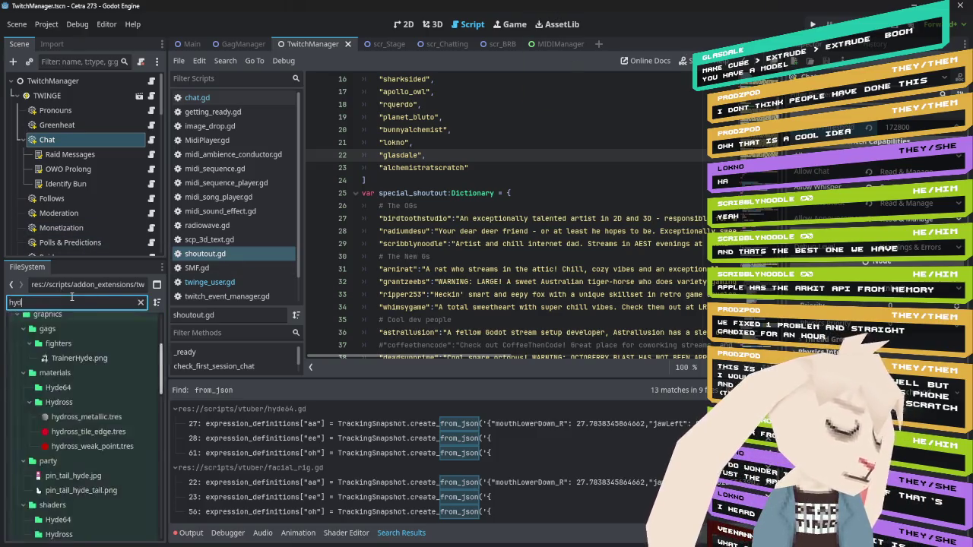
pyautogui.scroll(-5, 110, 443)
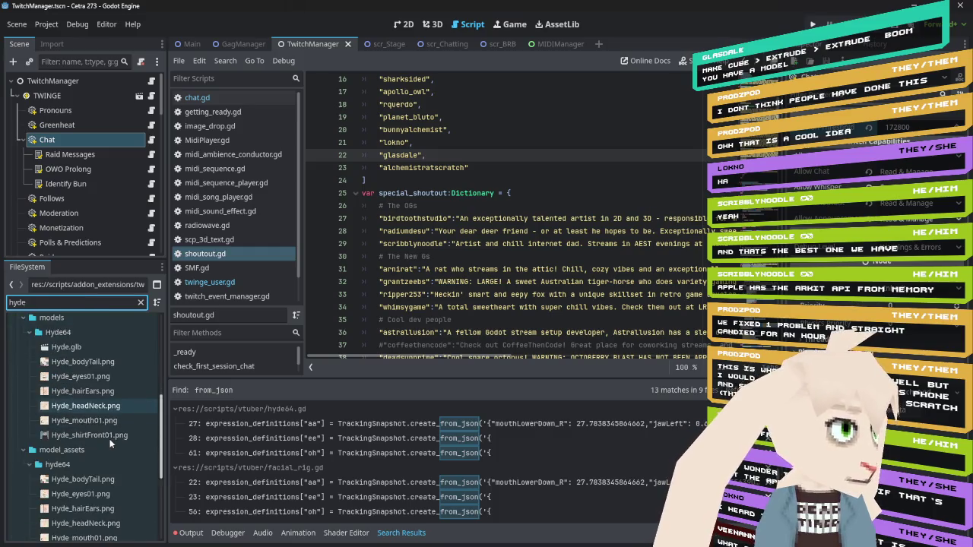
pyautogui.scroll(-4, 111, 443)
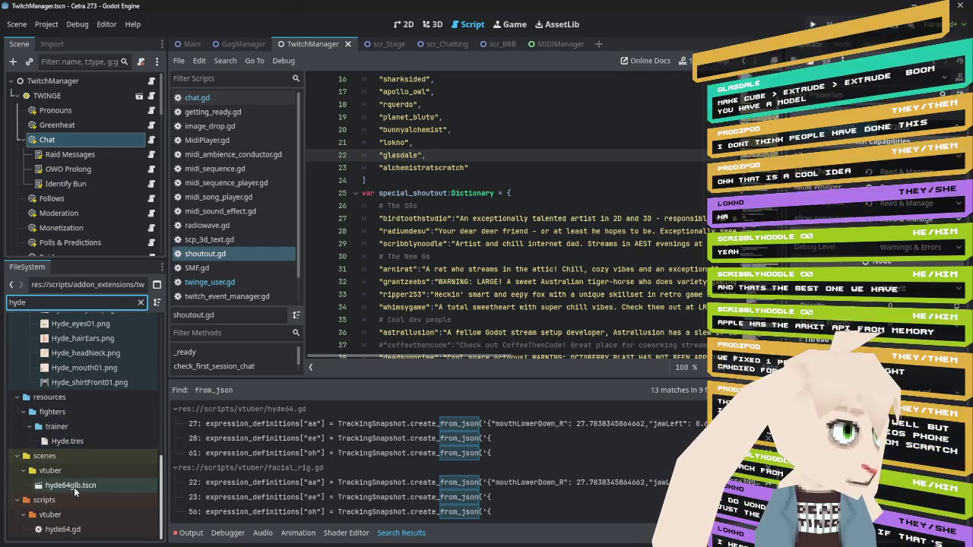
pyautogui.doubleClick(73, 486)
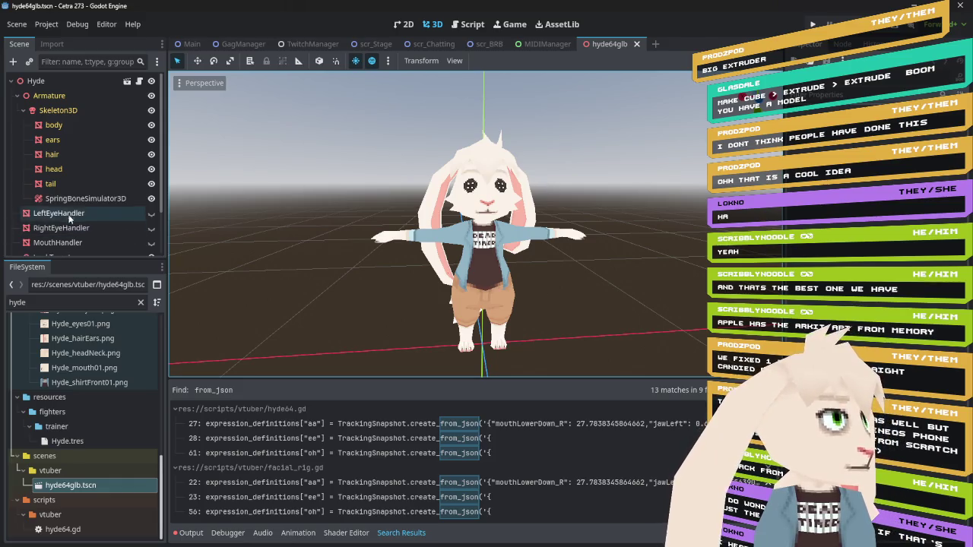
pyautogui.scroll(-1, 67, 173)
# Select the head mesh node and drag its toon_eyes shader's Eye Frame value.
pyautogui.scroll(-3, 68, 167)
pyautogui.scroll(5, 63, 125)
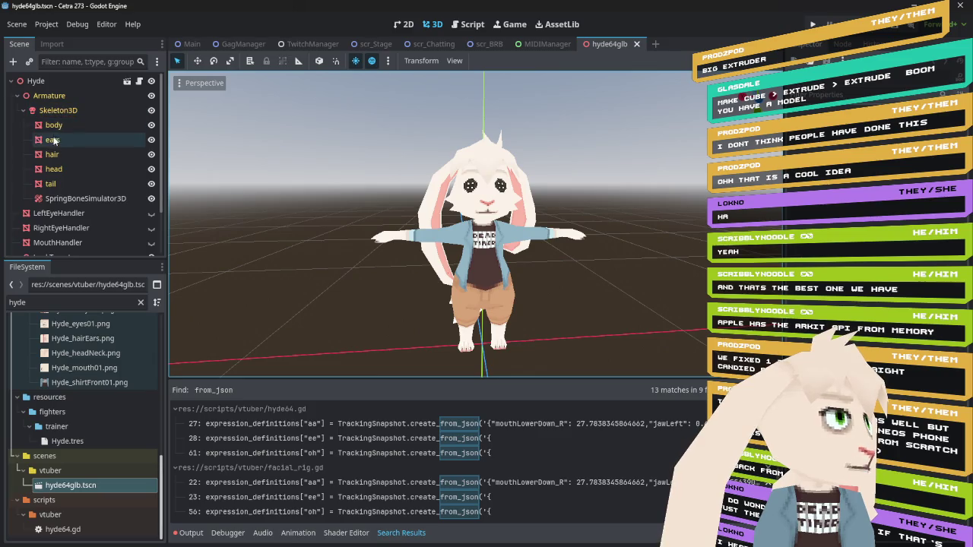
pyautogui.click(52, 155)
pyautogui.click(51, 172)
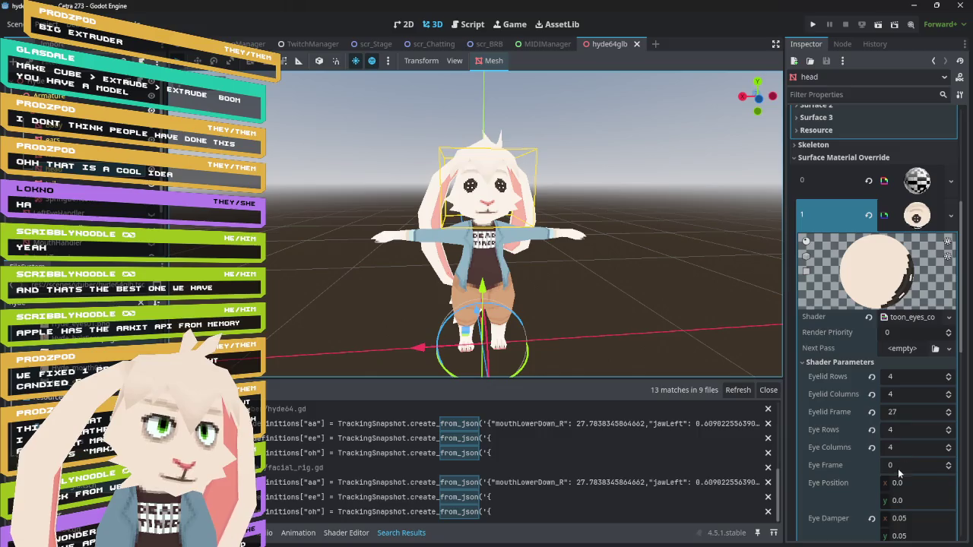
pyautogui.moveTo(899, 469); pyautogui.dragTo(879, 469)
# Reset Eye Frame to 0 and set the eye material's Eyelid Frame to 26.
pyautogui.click(872, 465)
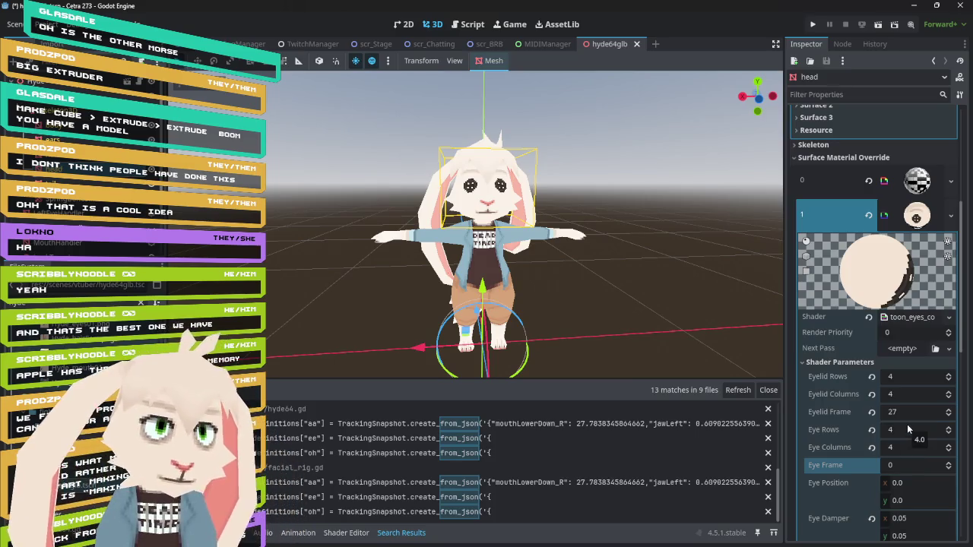
pyautogui.scroll(-5, 845, 387)
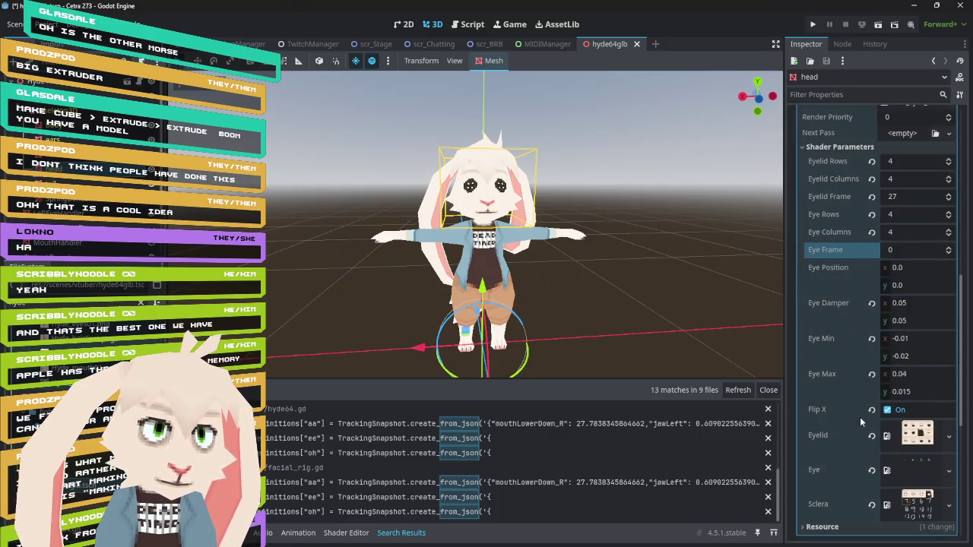
pyautogui.scroll(1, 859, 365)
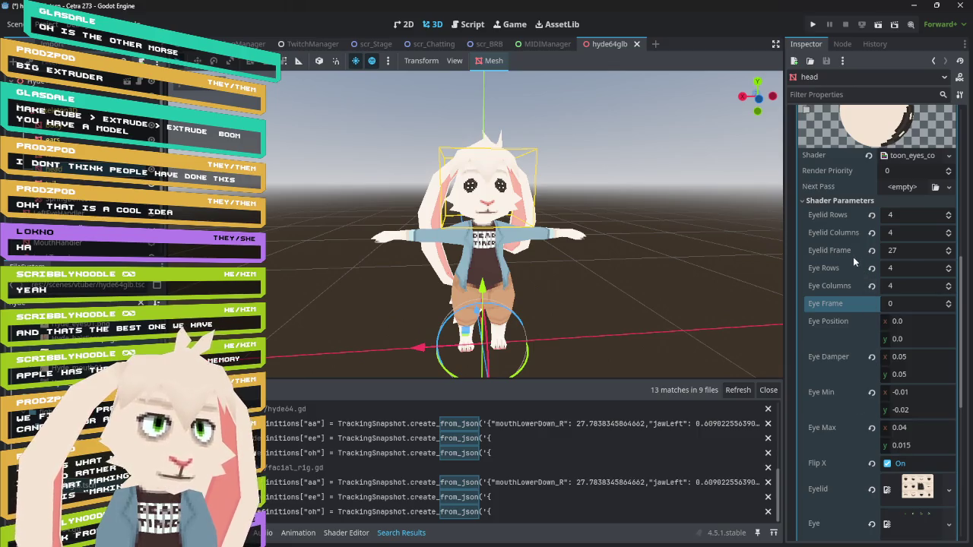
pyautogui.click(949, 256)
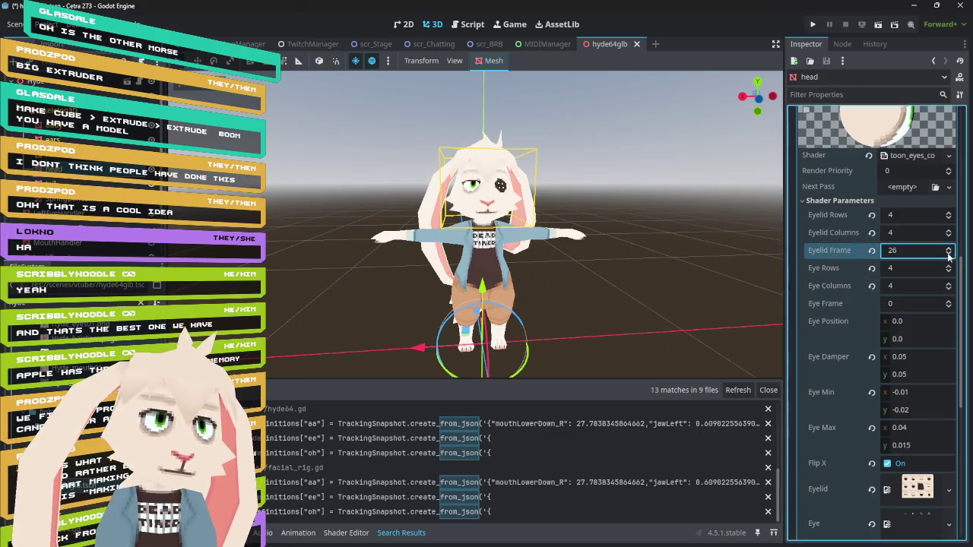
pyautogui.click(949, 255)
pyautogui.click(949, 255)
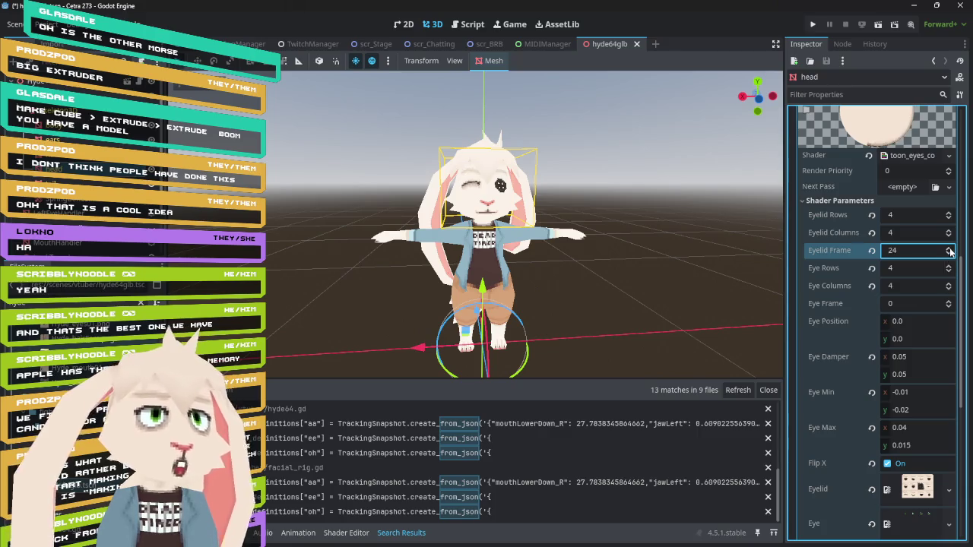
pyautogui.click(950, 249)
pyautogui.click(949, 249)
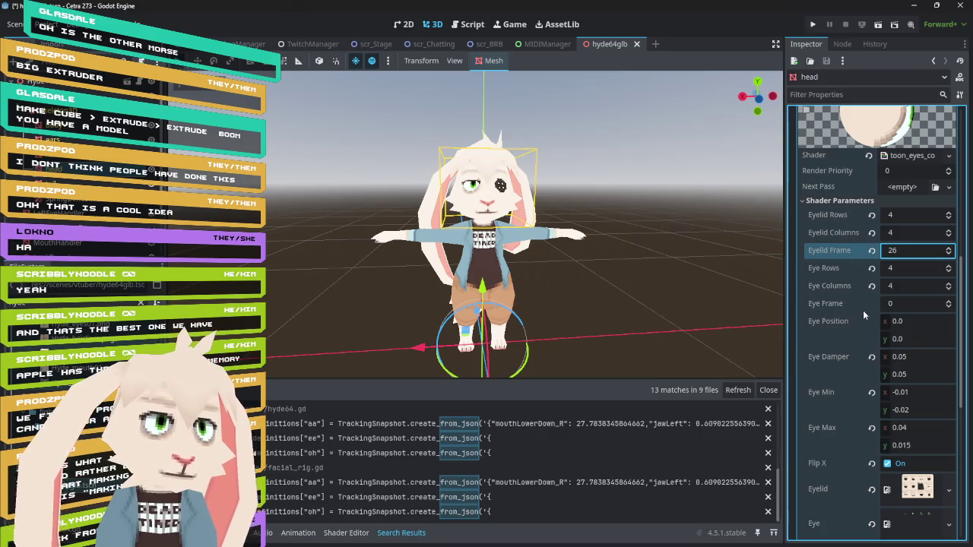
# Expand the mouth material's shader parameters and lower its eyelid frame from 27 to 26.
pyautogui.scroll(-5, 845, 304)
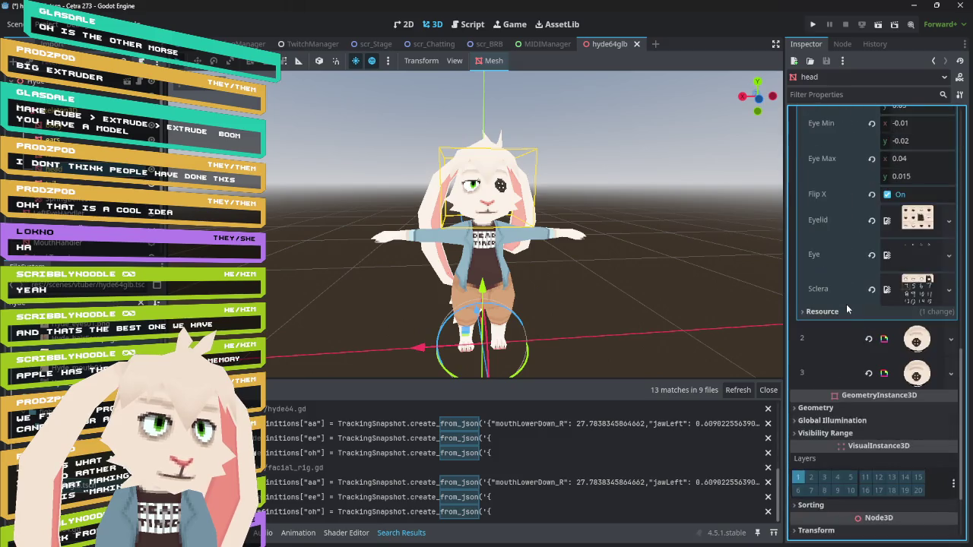
pyautogui.click(921, 343)
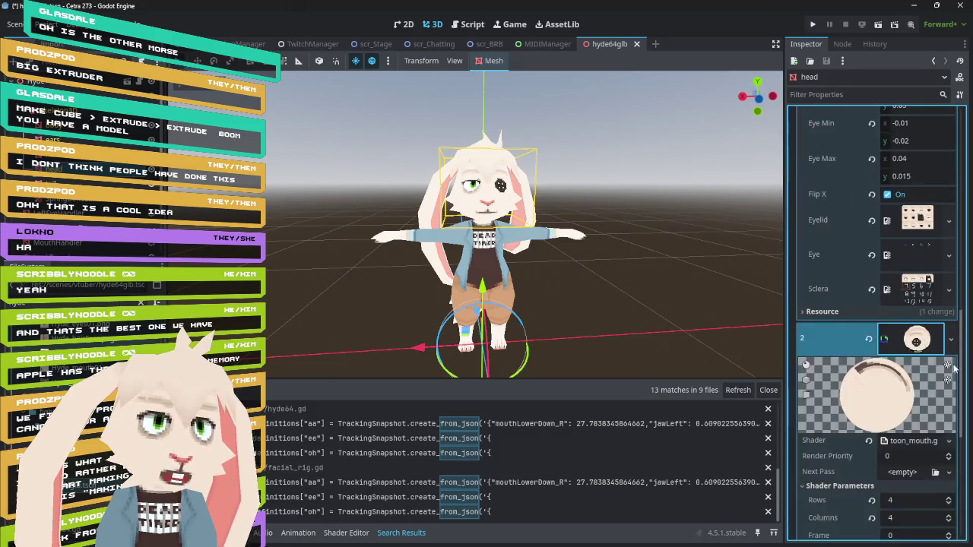
pyautogui.scroll(-5, 921, 346)
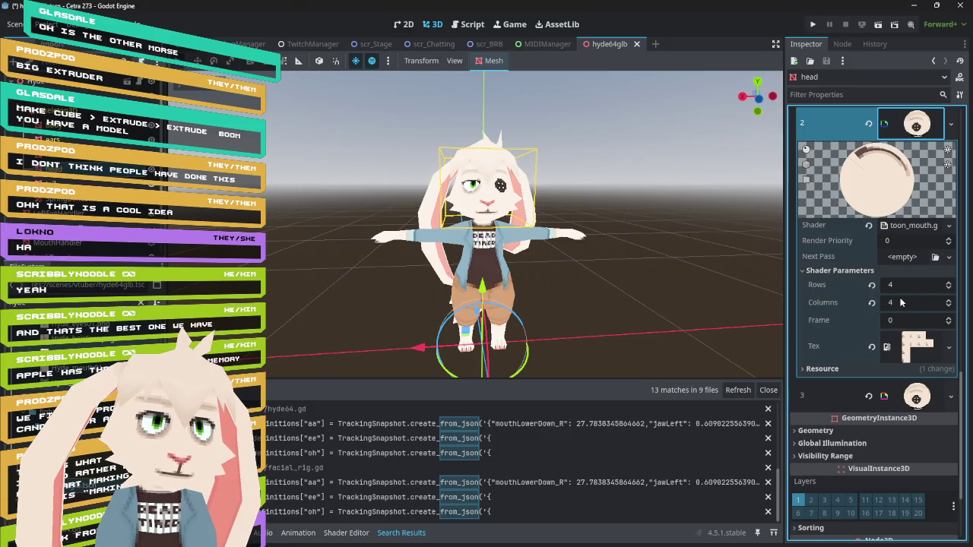
pyautogui.scroll(-5, 932, 404)
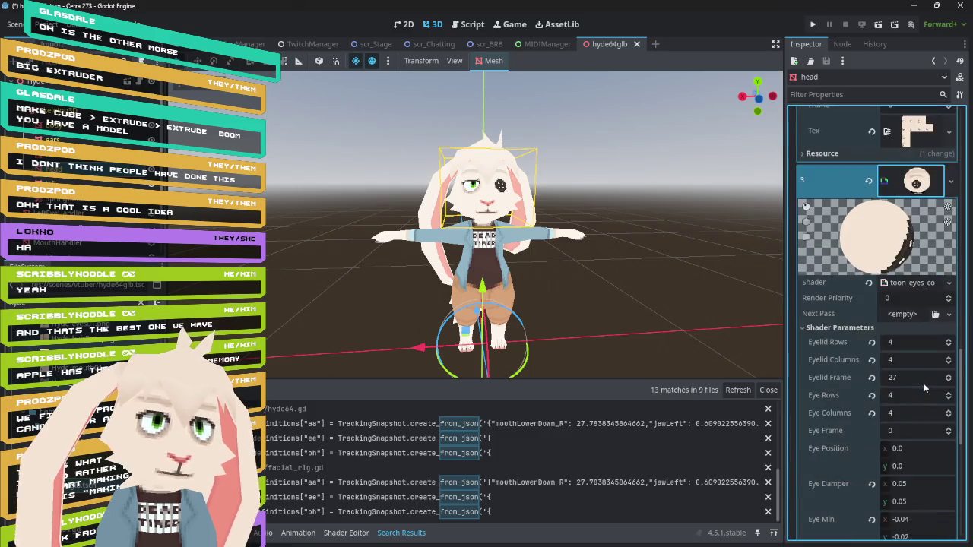
pyautogui.click(947, 383)
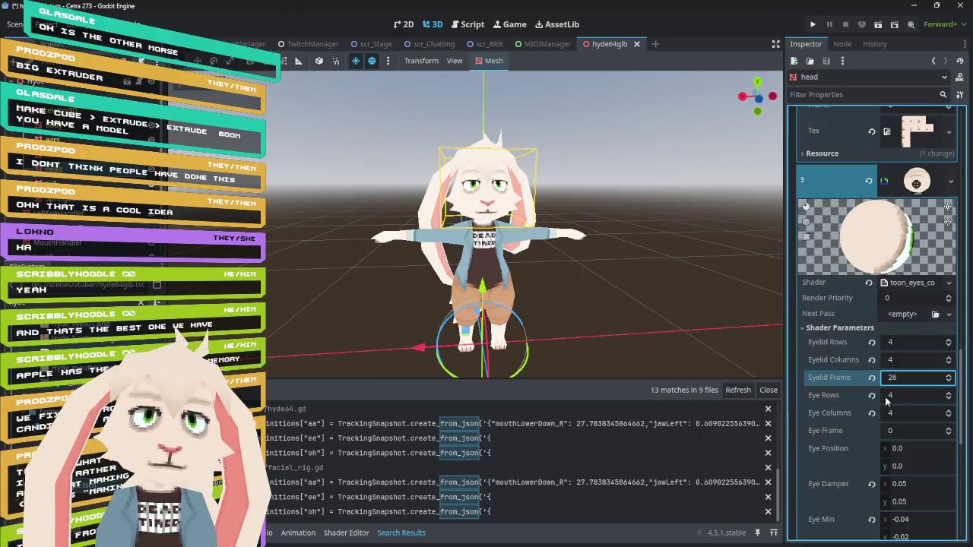
pyautogui.scroll(10, 589, 151)
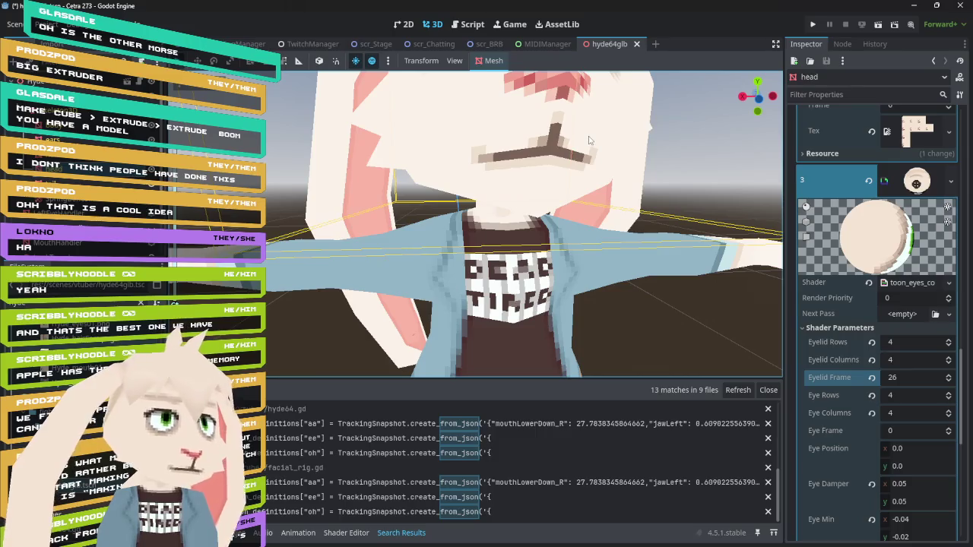
pyautogui.scroll(5, 588, 175)
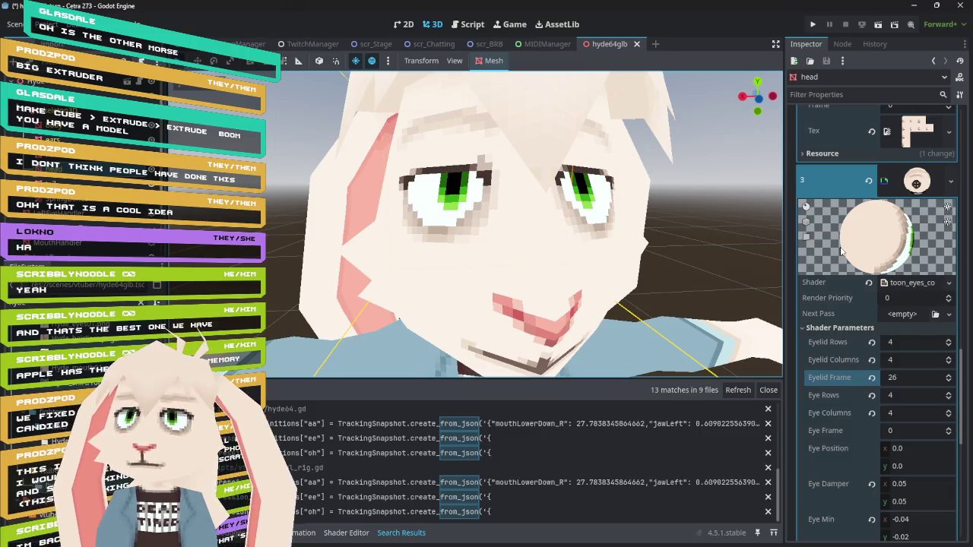
# Adjust the third surface's Eye Position x until it reads -0.74.
pyautogui.click(918, 449)
pyautogui.write('0.045-0.885')
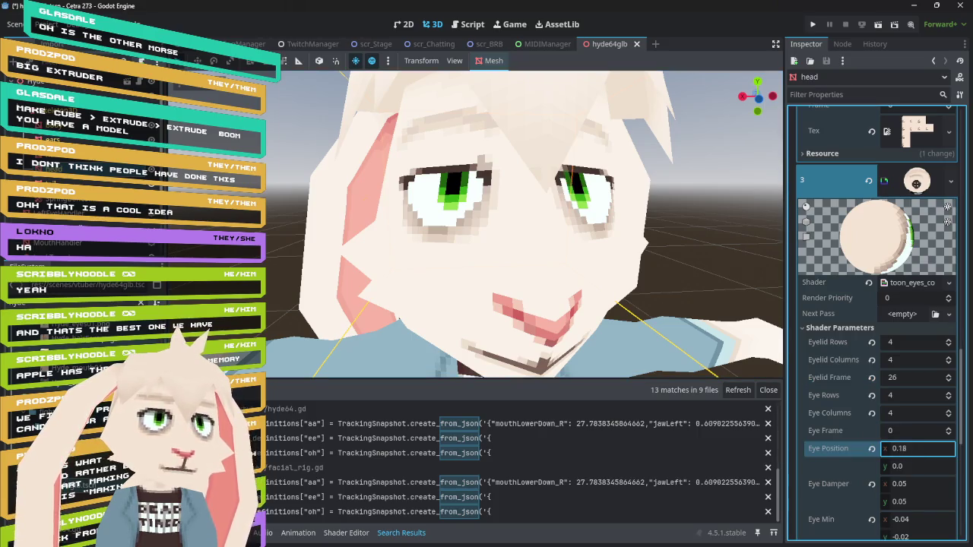
pyautogui.write('-0.86')
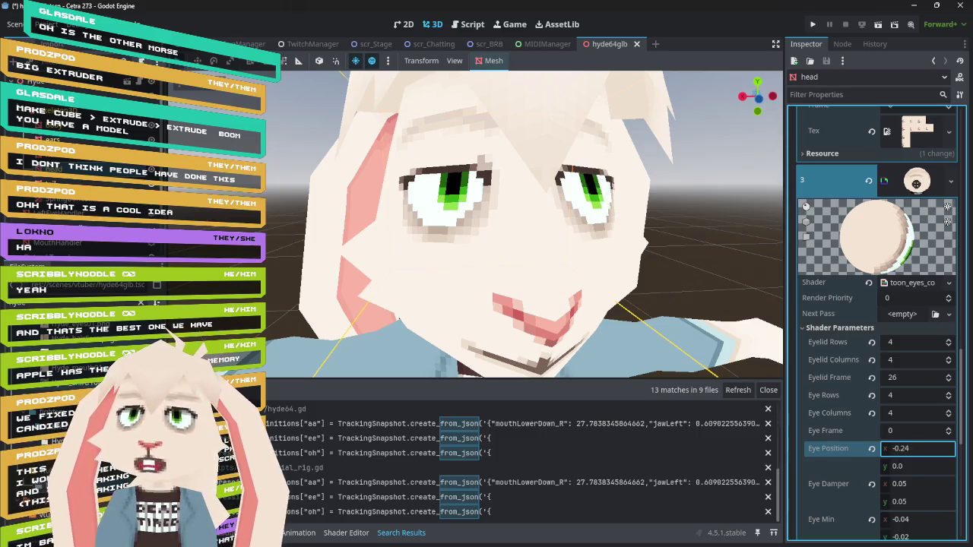
pyautogui.write('-0.41')
pyautogui.write('-0.595')
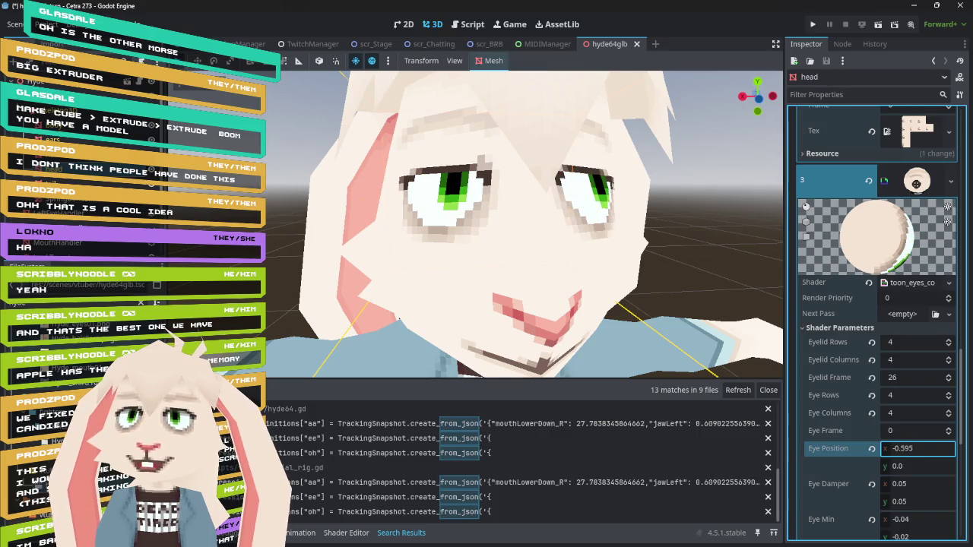
pyautogui.write('-0.57')
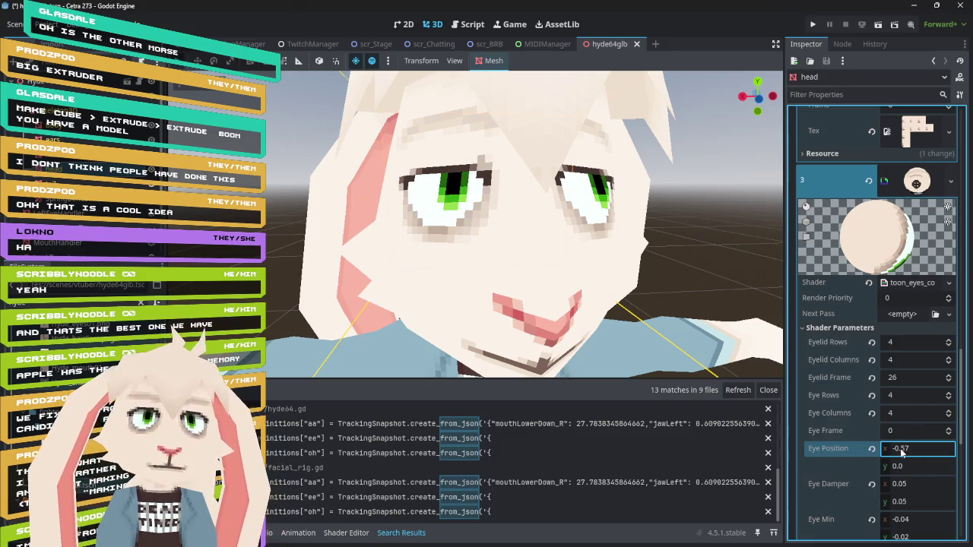
pyautogui.moveTo(914, 449)
pyautogui.mouseDown()
pyautogui.moveTo(939, 448)
pyautogui.moveTo(843, 448)
pyautogui.moveTo(906, 448)
pyautogui.mouseUp()
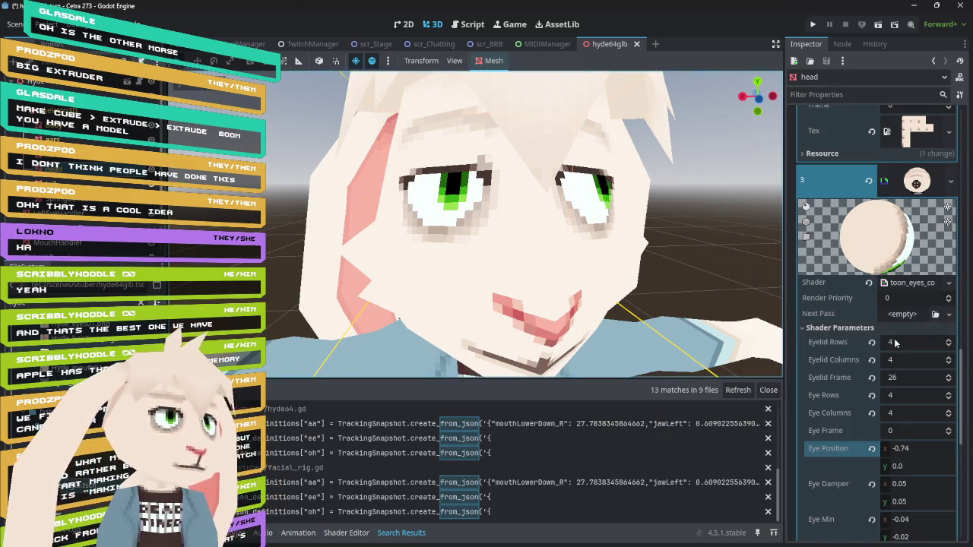
pyautogui.scroll(5, 880, 323)
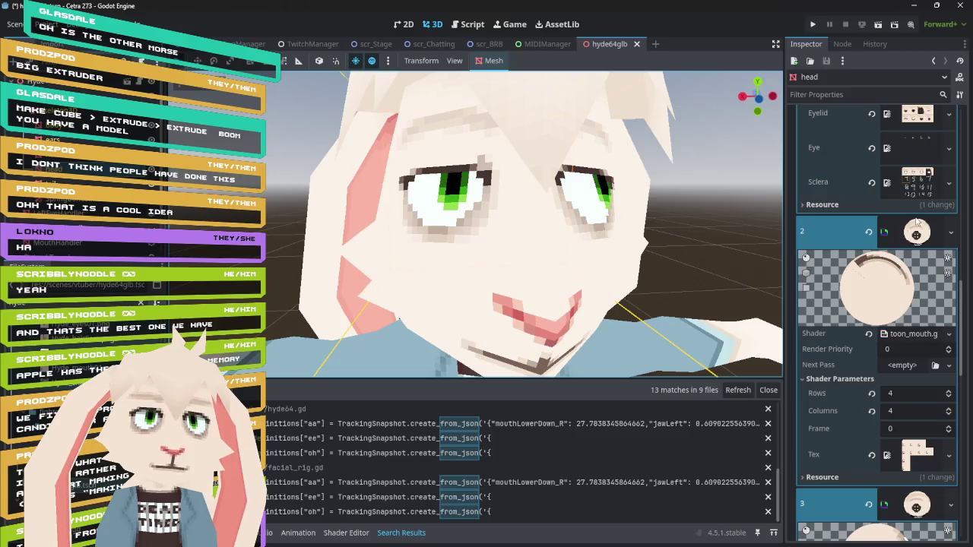
# Collapse the mouth material and adjust the first eye material's Eye Position x.
pyautogui.click(918, 236)
pyautogui.scroll(5, 921, 273)
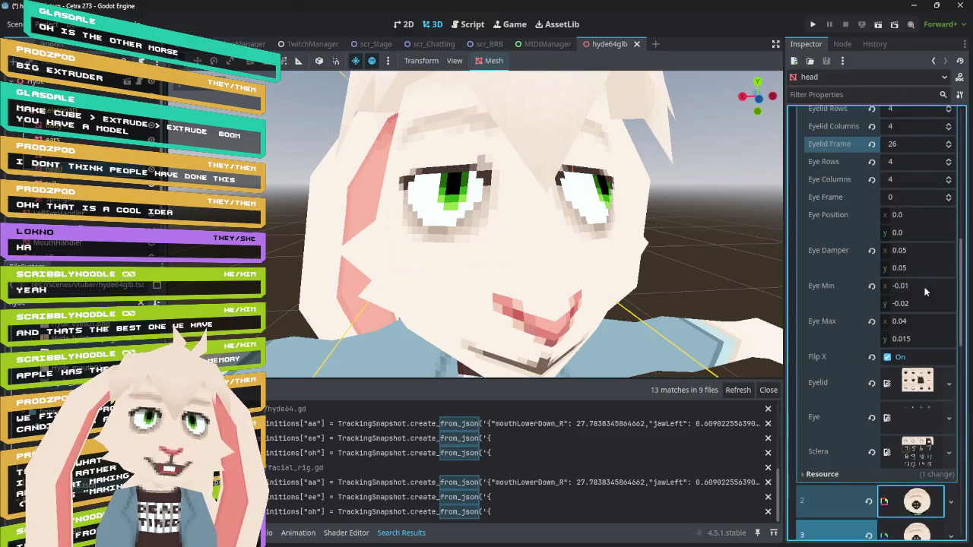
pyautogui.moveTo(915, 216)
pyautogui.mouseDown()
pyautogui.moveTo(884, 215)
pyautogui.moveTo(901, 215)
pyautogui.mouseUp()
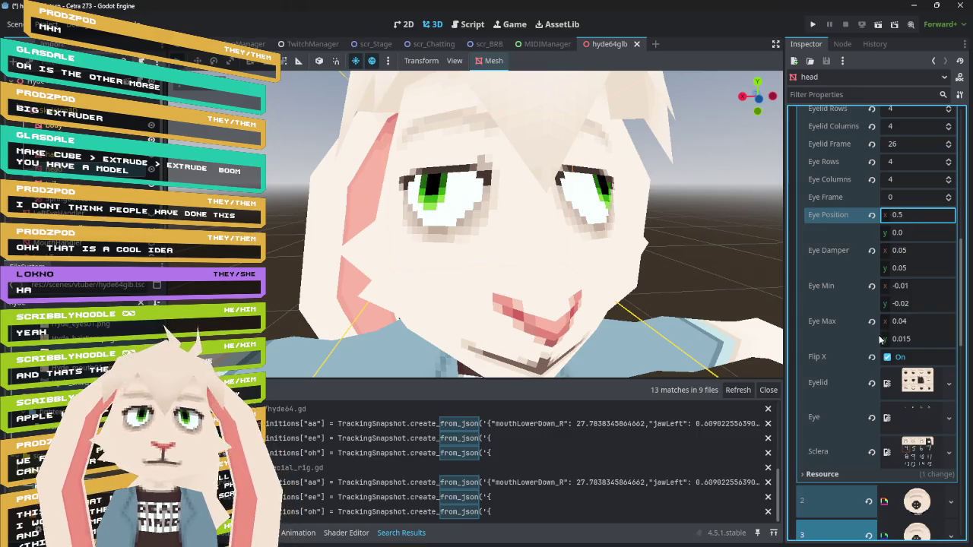
pyautogui.scroll(1, 906, 304)
pyautogui.scroll(-5, 905, 303)
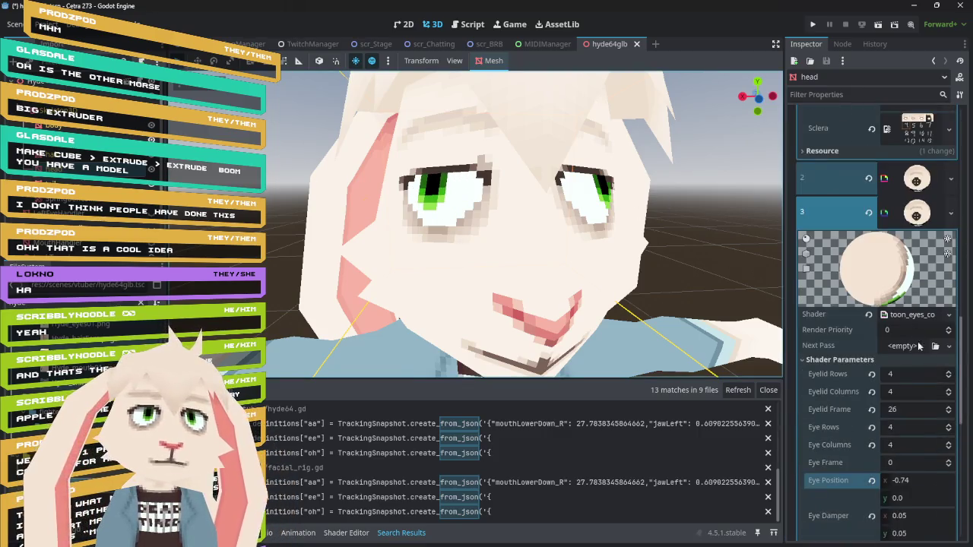
pyautogui.click(914, 480)
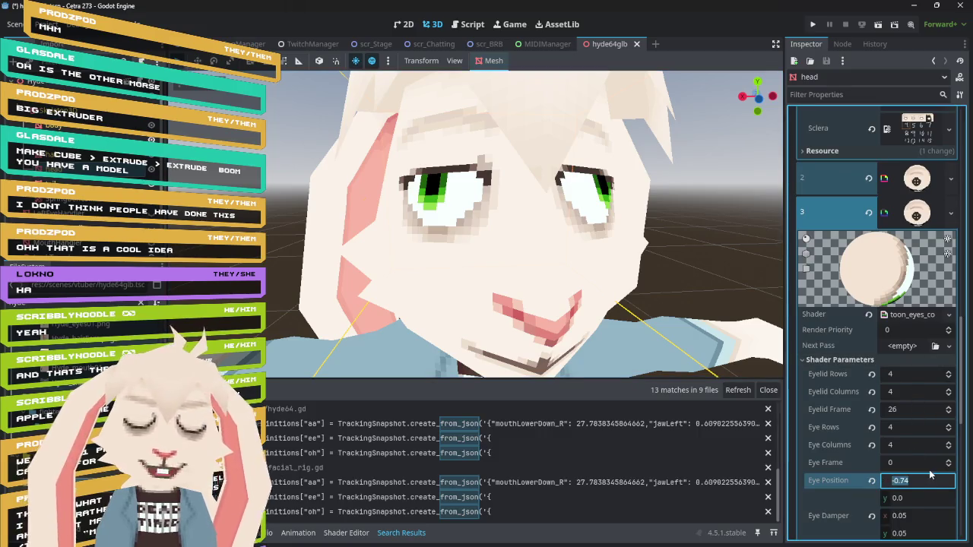
pyautogui.write('0')
# Set Eye Position x to 0.0 and y to -0.235, then revert Eye Position to default.
pyautogui.scroll(4, 928, 388)
pyautogui.write('.5')
pyautogui.scroll(3, 921, 379)
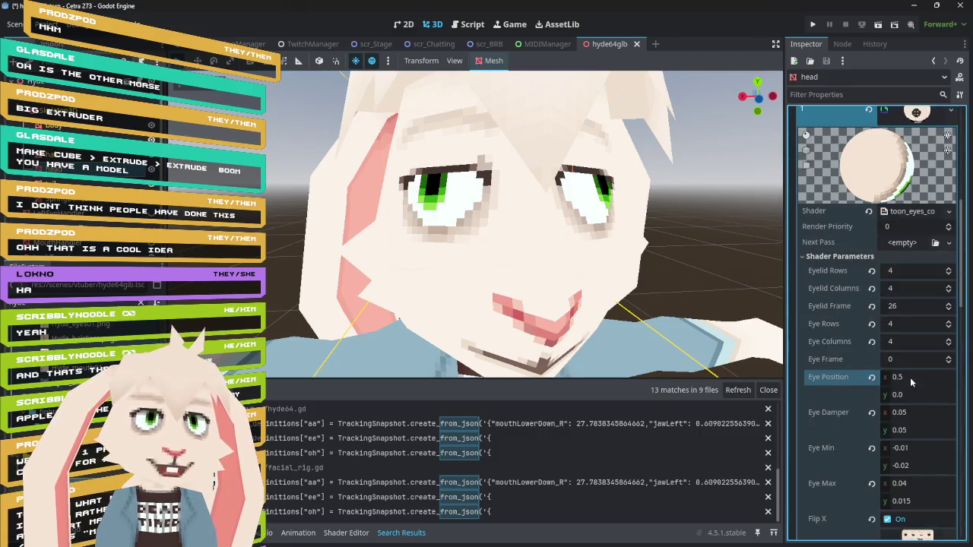
pyautogui.click(910, 380)
pyautogui.write('0.0')
pyautogui.moveTo(928, 397); pyautogui.dragTo(900, 397)
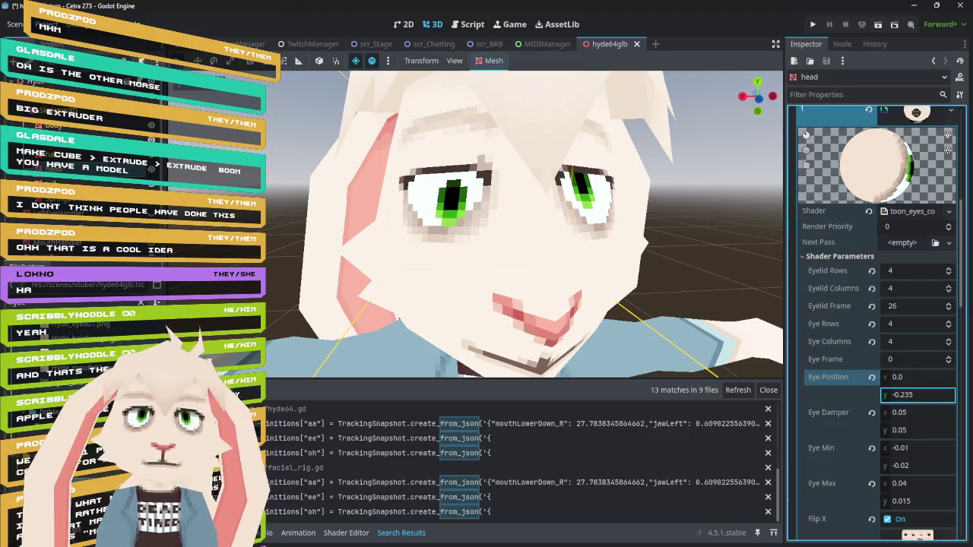
pyautogui.click(911, 399)
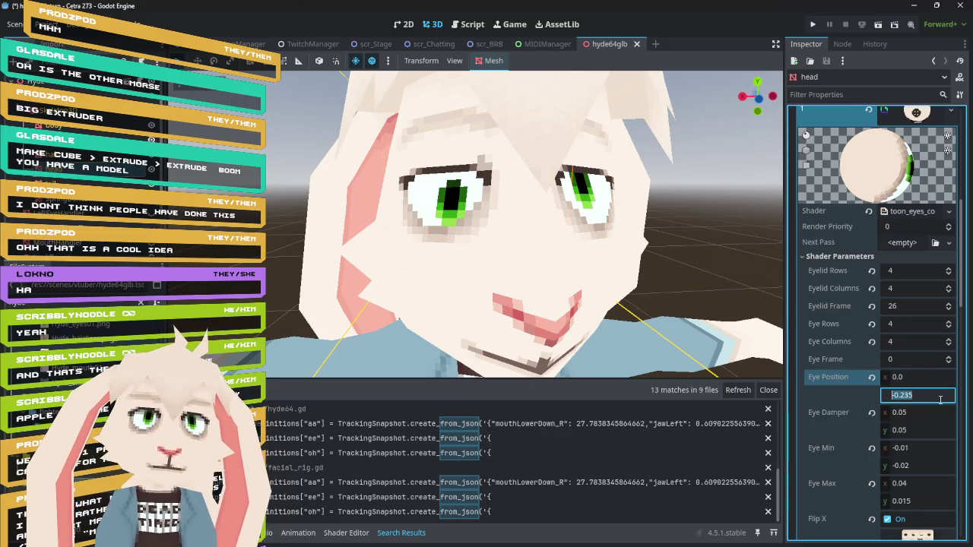
pyautogui.click(872, 378)
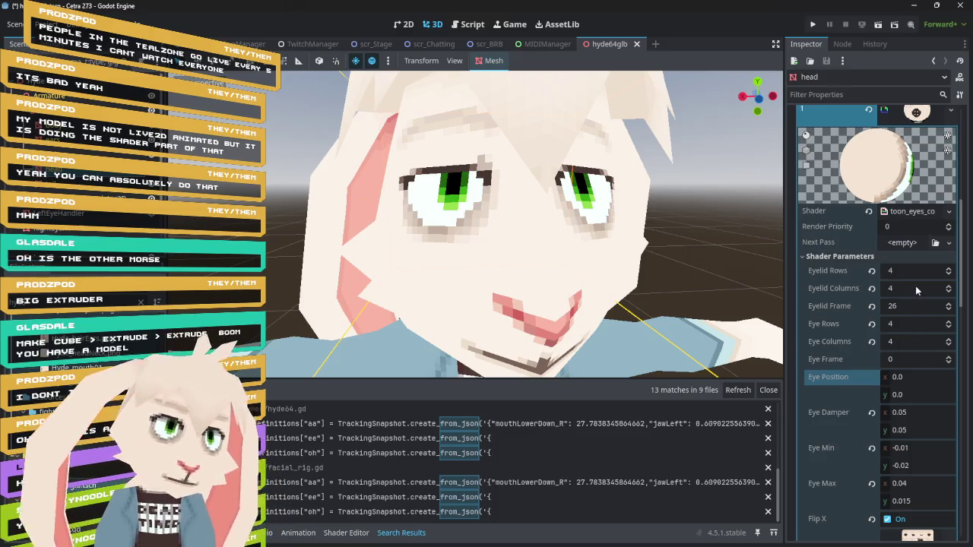
# Toggle the eye material's Flip X off and back on, then collapse the slot 3 material.
pyautogui.scroll(-5, 836, 380)
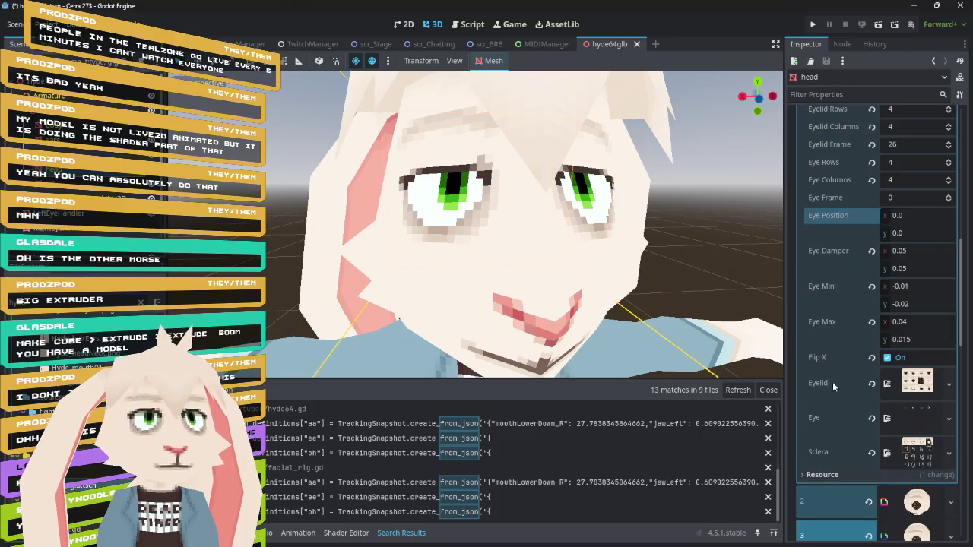
pyautogui.click(887, 358)
pyautogui.click(887, 358)
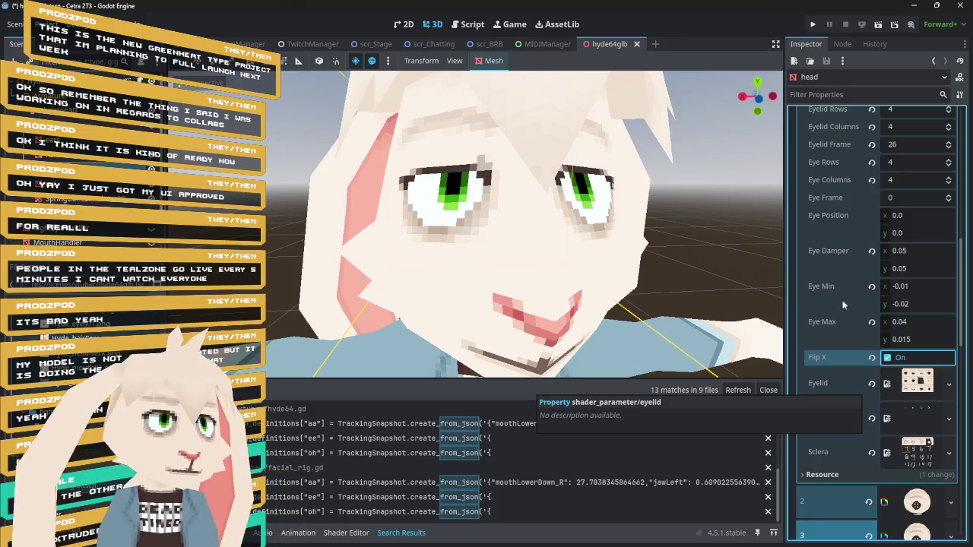
pyautogui.scroll(-3, 852, 347)
pyautogui.scroll(-3, 852, 347)
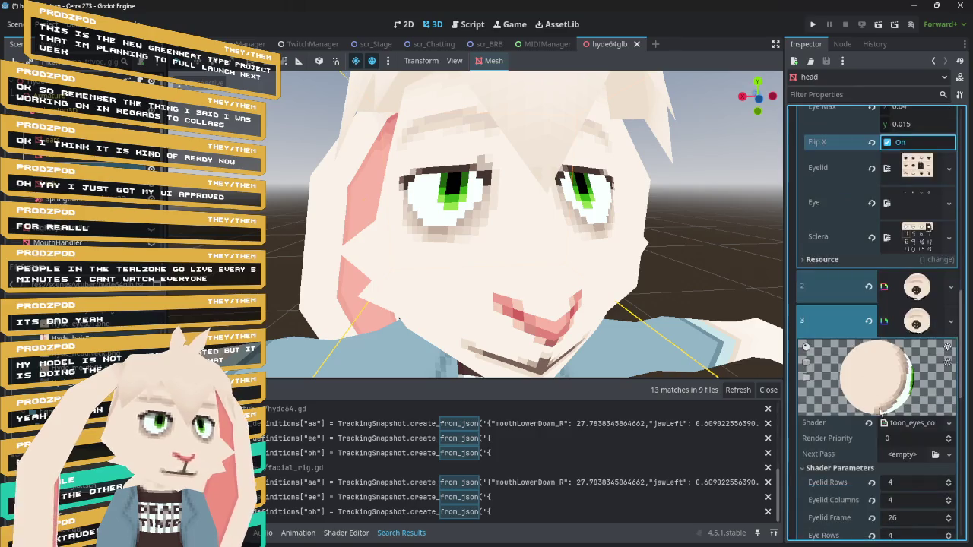
pyautogui.click(915, 325)
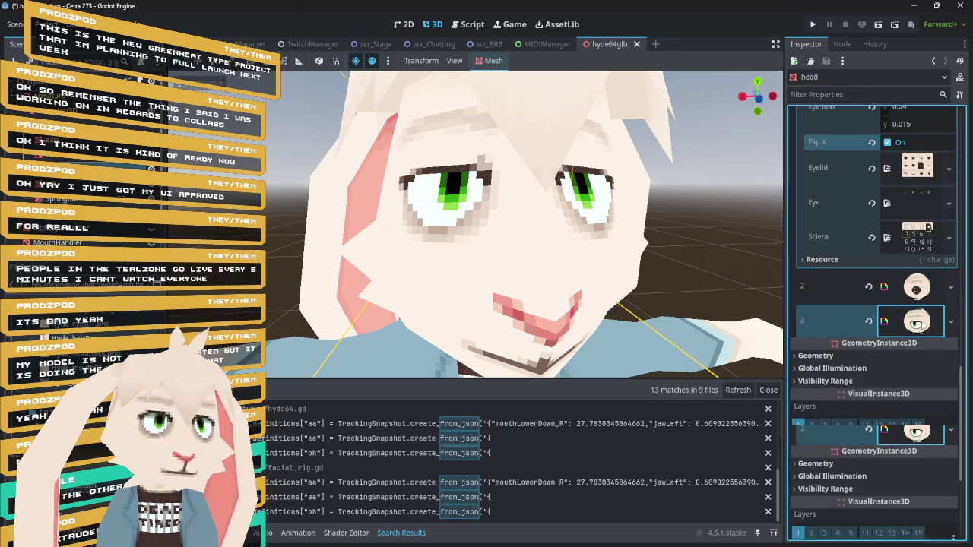
# Expand the slot 0 ShaderMaterial to show its Albedo texture, then switch to Chrome.
pyautogui.click(915, 250)
pyautogui.click(916, 214)
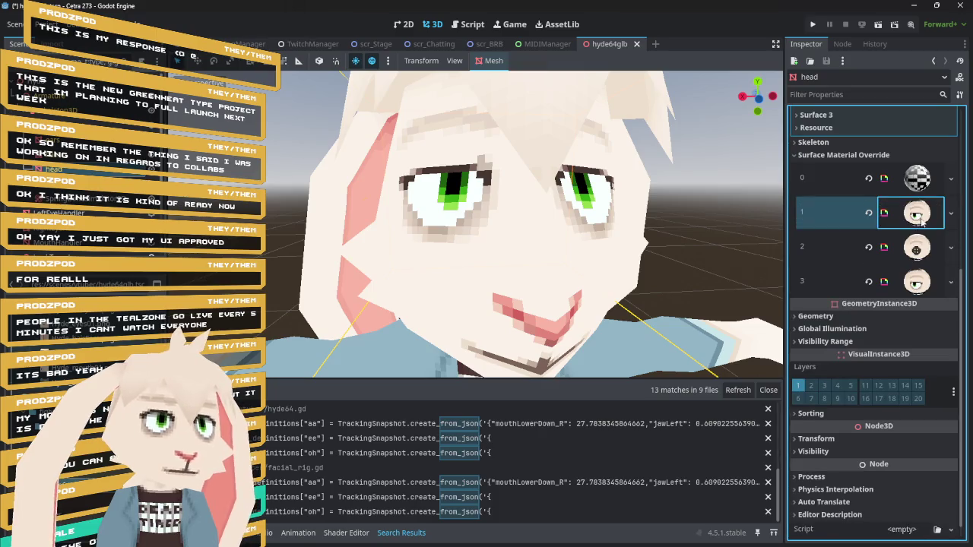
pyautogui.click(917, 179)
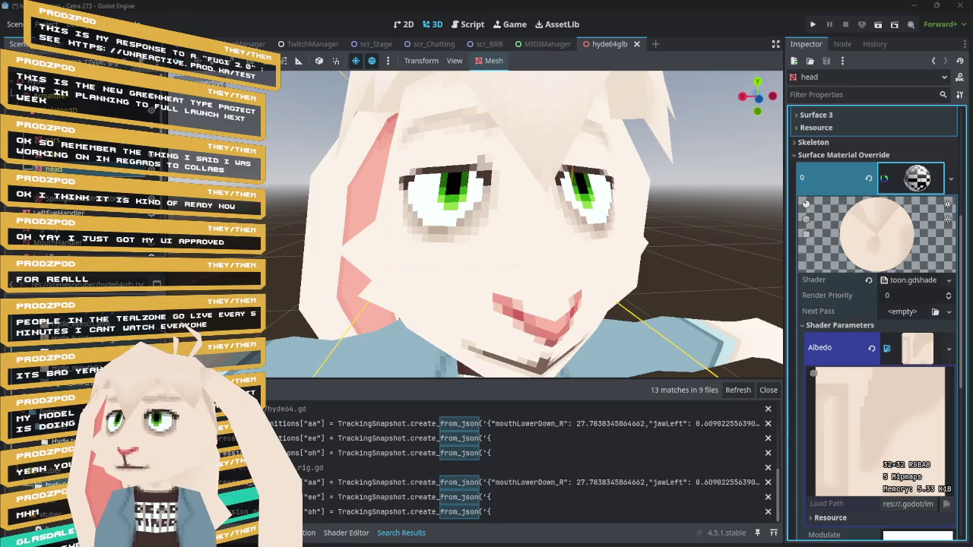
pyautogui.hotkey('alt', 'Tab')
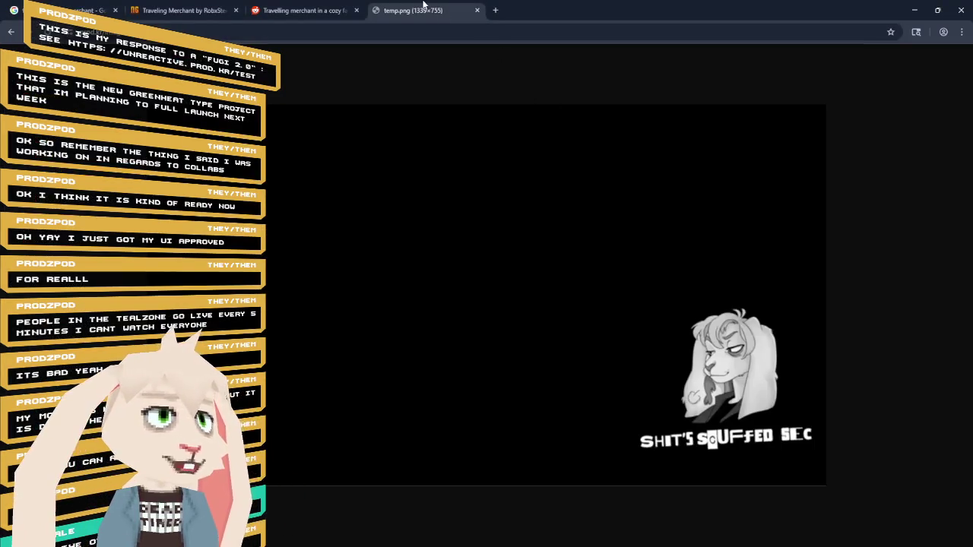
# Load unreactive.prod.kr in the temp.png tab.
pyautogui.click(420, 28)
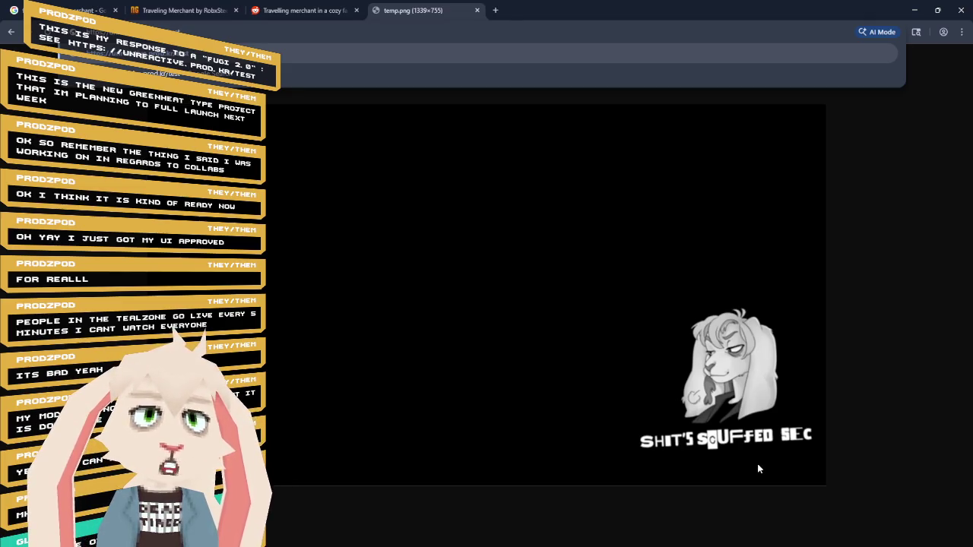
pyautogui.press('Return')
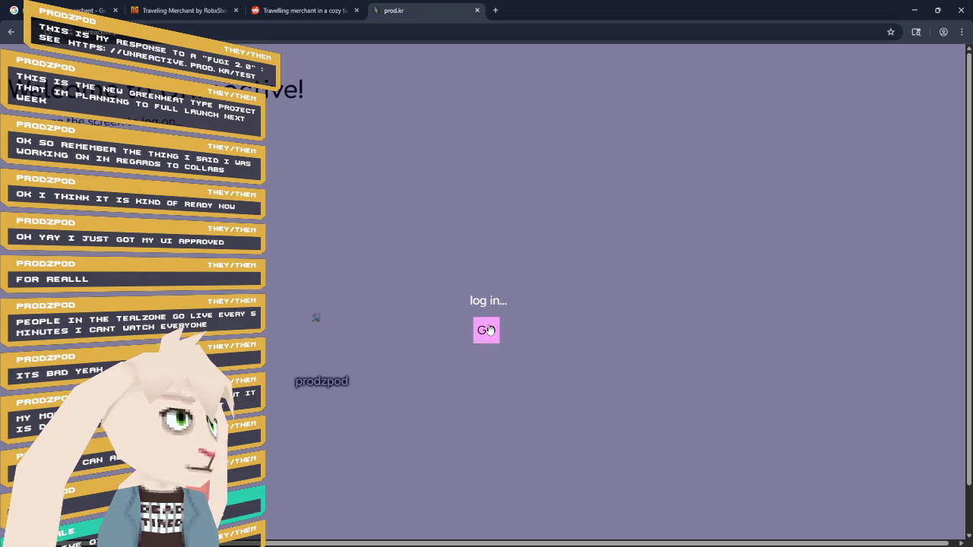
# Begin the Twitch login from GO, back out to the welcome page, and refocus the address bar.
pyautogui.click(488, 329)
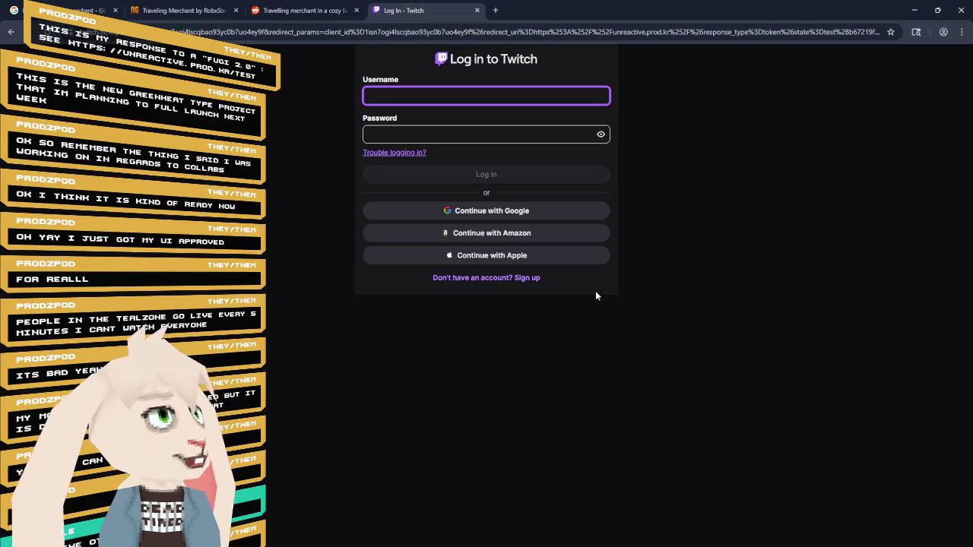
pyautogui.click(8, 33)
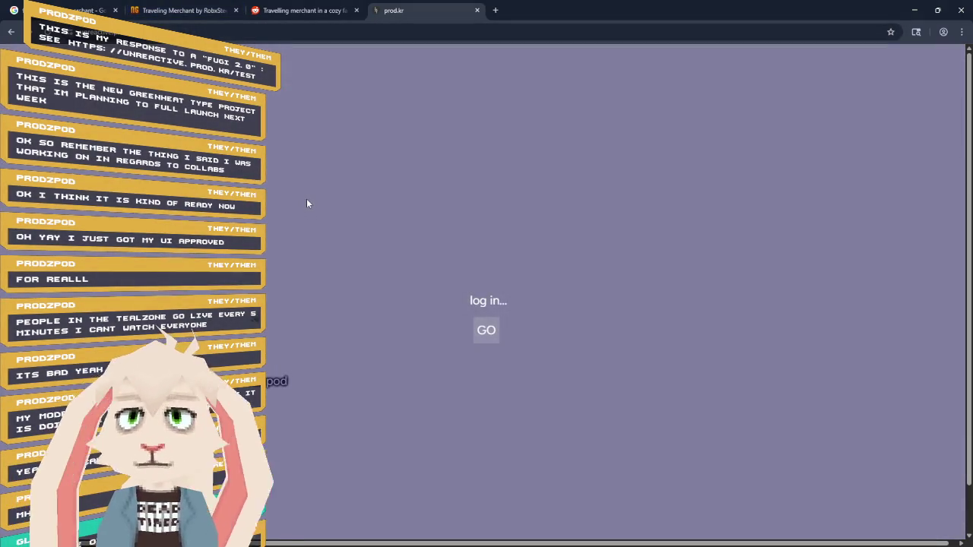
pyautogui.hotkey('ctrl', 'l')
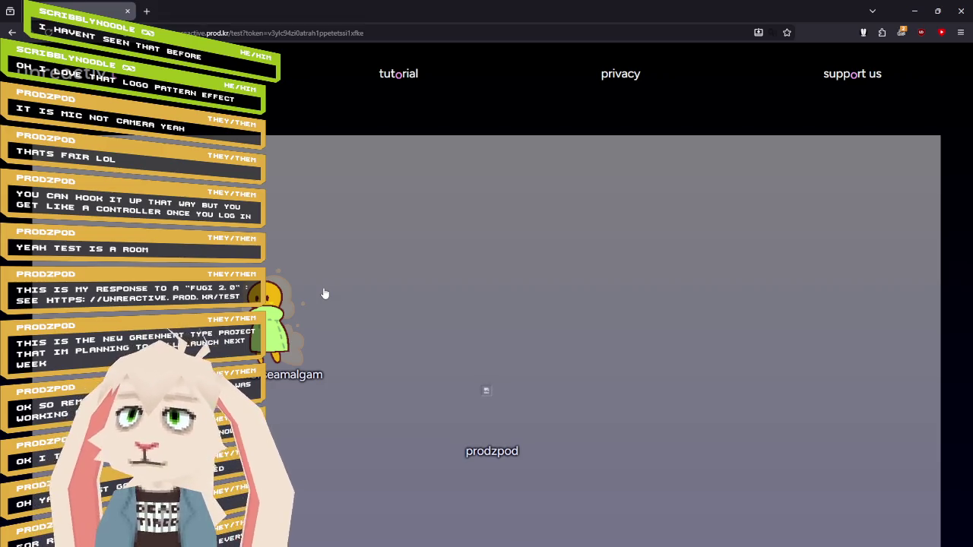
# Send the green-cloaked morseamalgam avatar to the top centre of the room.
pyautogui.click(624, 203)
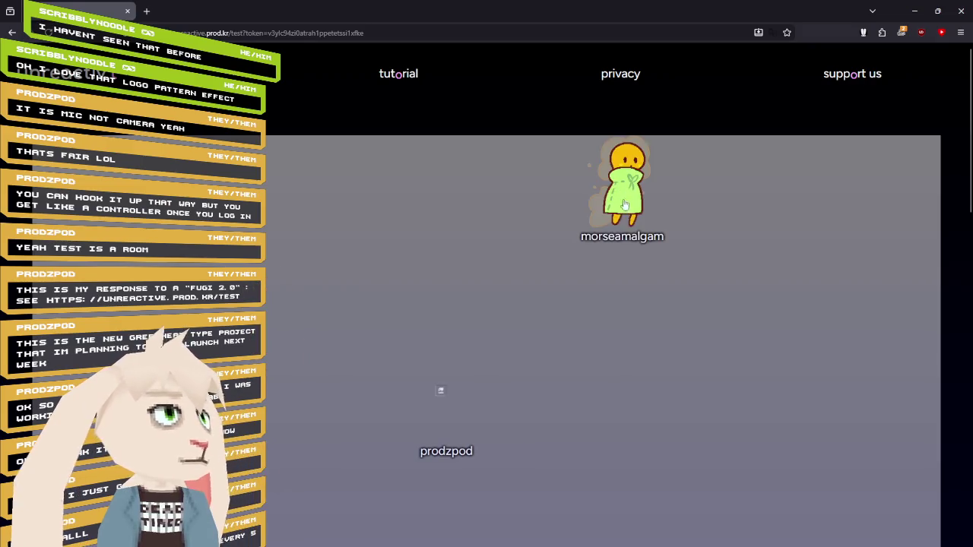
# Drag the morseamalgam avatar to the right side, then walk it around with the arrow keys.
pyautogui.moveTo(610, 186)
pyautogui.mouseDown()
pyautogui.moveTo(676, 273)
pyautogui.moveTo(768, 350)
pyautogui.moveTo(813, 274)
pyautogui.moveTo(764, 275)
pyautogui.mouseUp()
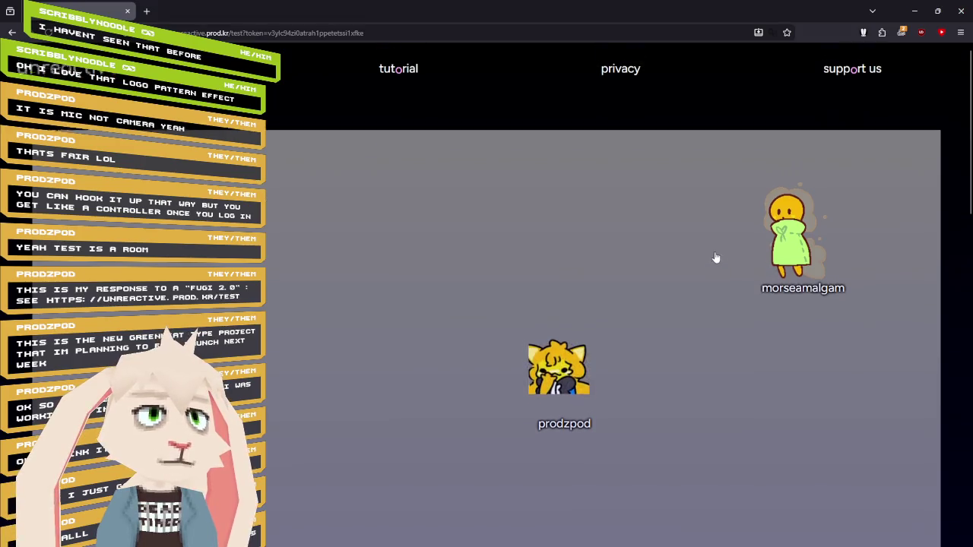
pyautogui.press('Left')
pyautogui.press('Down')
pyautogui.press('Up')
pyautogui.press('Left')
pyautogui.press('Down')
pyautogui.press('Right')
pyautogui.press('Down')
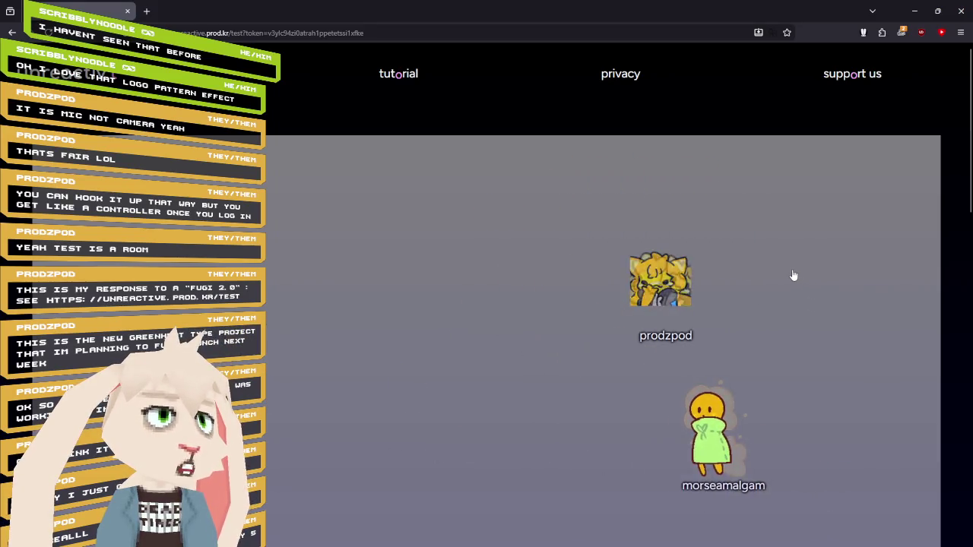
pyautogui.press('Left')
pyautogui.press('Left')
# Walk the avatar over beside prodzpod, then drag it to mid-stage, left of prodzpod.
pyautogui.press('Up')
pyautogui.press('Down')
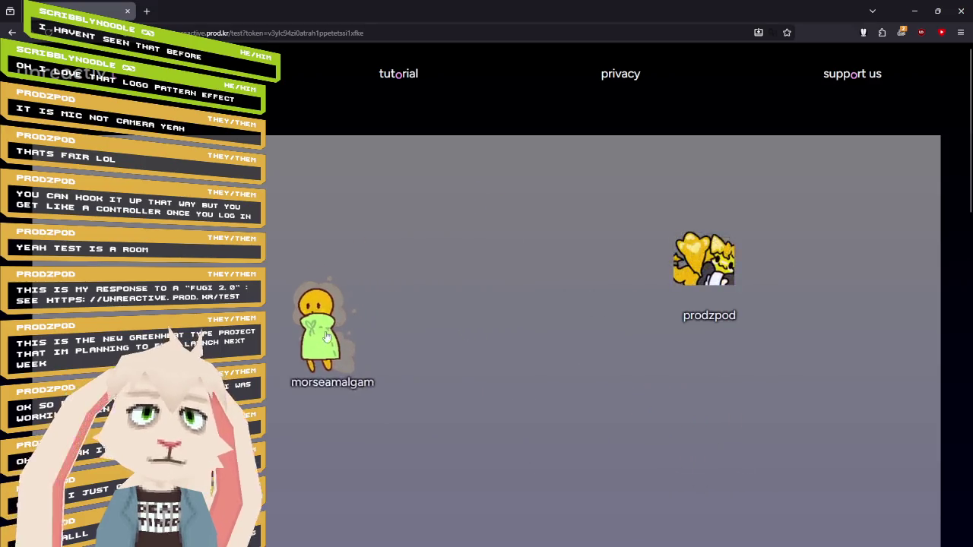
pyautogui.press('Right')
pyautogui.press('Up')
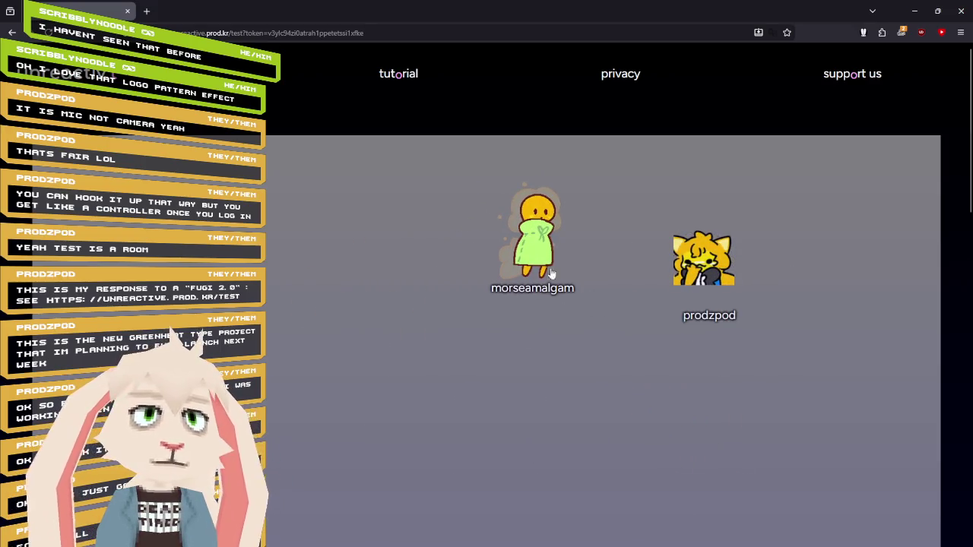
pyautogui.press('Down')
pyautogui.press('Right')
pyautogui.press('Up')
pyautogui.moveTo(844, 253); pyautogui.dragTo(843, 206)
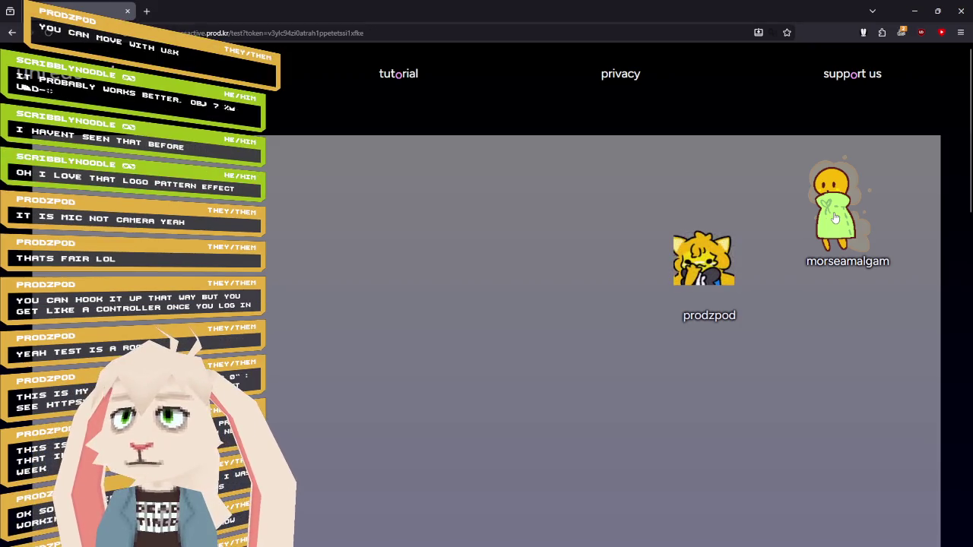
pyautogui.moveTo(835, 218)
pyautogui.mouseDown()
pyautogui.moveTo(819, 395)
pyautogui.moveTo(708, 424)
pyautogui.moveTo(486, 371)
pyautogui.moveTo(299, 213)
pyautogui.moveTo(243, 262)
pyautogui.moveTo(266, 254)
pyautogui.moveTo(220, 228)
pyautogui.moveTo(410, 238)
pyautogui.moveTo(186, 239)
pyautogui.moveTo(313, 232)
pyautogui.moveTo(443, 179)
pyautogui.moveTo(289, 296)
pyautogui.moveTo(399, 456)
pyautogui.moveTo(376, 194)
pyautogui.moveTo(390, 396)
pyautogui.moveTo(281, 167)
pyautogui.moveTo(200, 236)
pyautogui.moveTo(433, 205)
pyautogui.moveTo(479, 243)
pyautogui.moveTo(524, 388)
pyautogui.moveTo(418, 240)
pyautogui.moveTo(550, 327)
pyautogui.mouseUp()
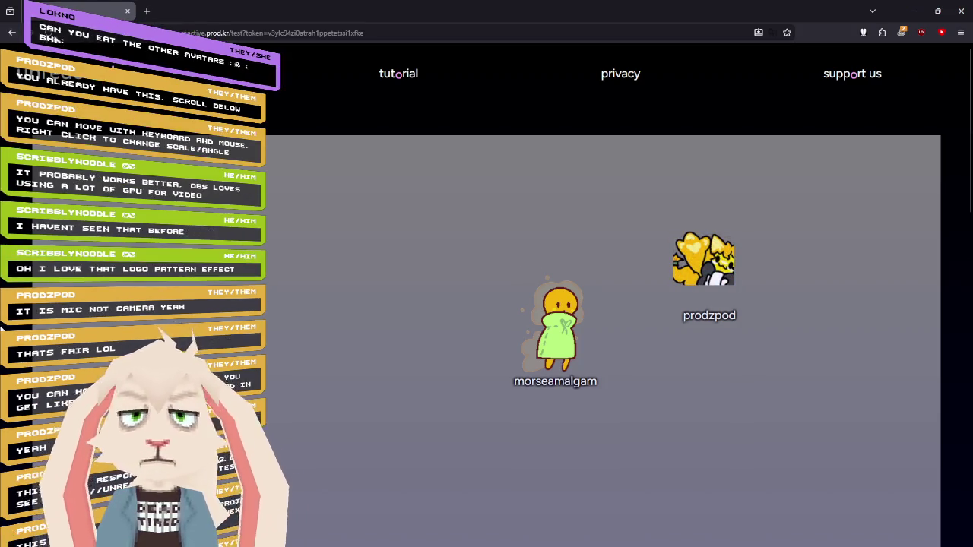
# Look through the Expression Controls, Tweening and Scene Configuration panels, then return to the stage with Escape.
pyautogui.scroll(-5, 486, 304)
pyautogui.scroll(-2, 562, 336)
pyautogui.scroll(-2, 562, 343)
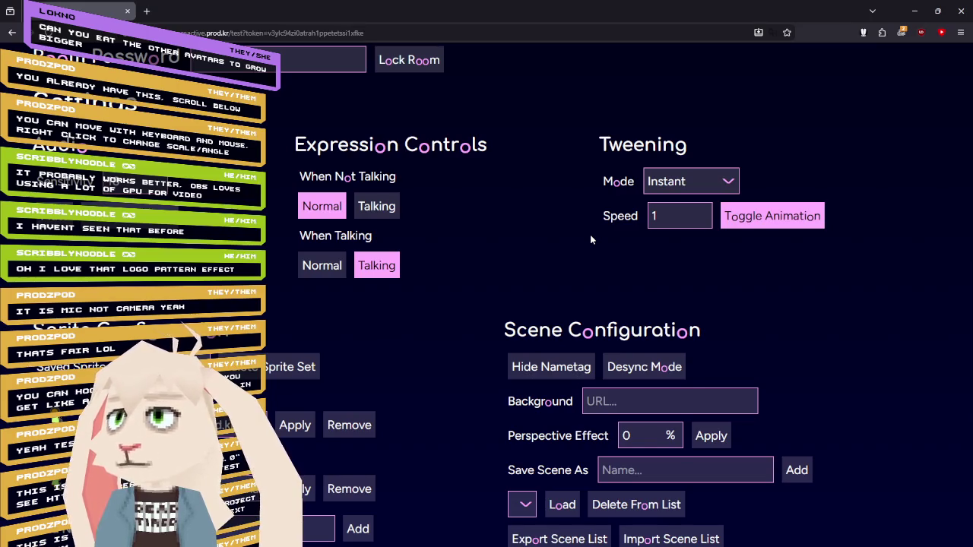
pyautogui.press('Escape')
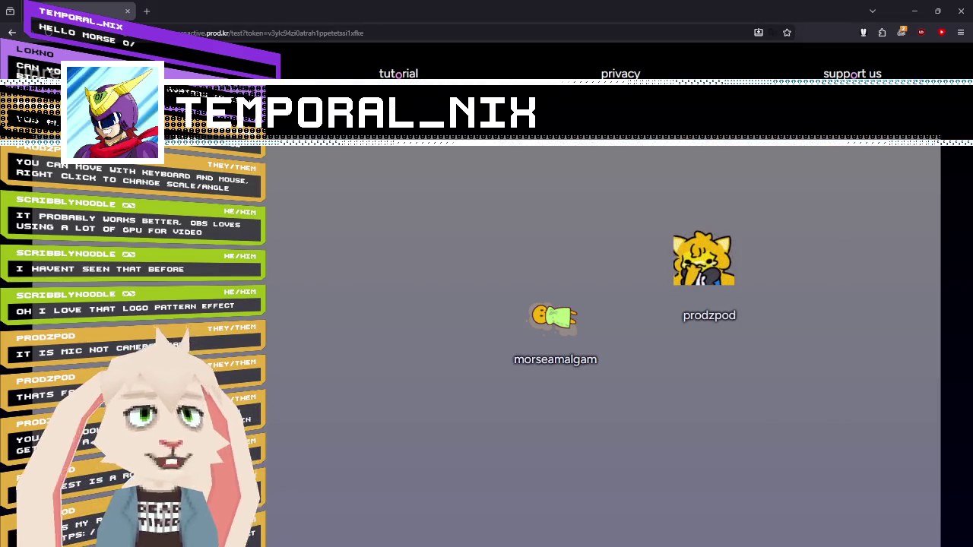
# Enlarge and tilt the morseamalgam avatar upright, move it to the stage's left, then scroll toward the settings.
pyautogui.rightClick(554, 321)
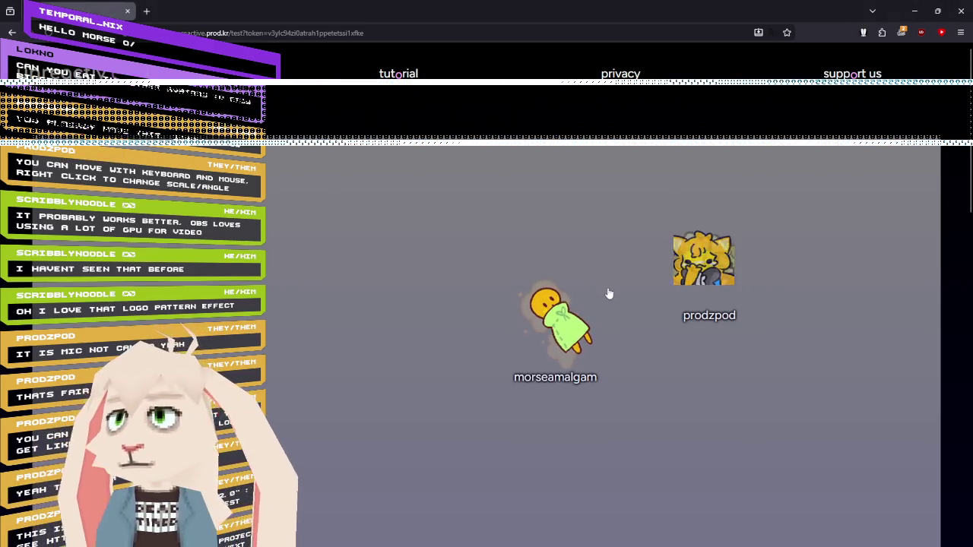
pyautogui.moveTo(609, 294)
pyautogui.mouseDown()
pyautogui.moveTo(309, 325)
pyautogui.moveTo(407, 295)
pyautogui.moveTo(289, 301)
pyautogui.mouseUp()
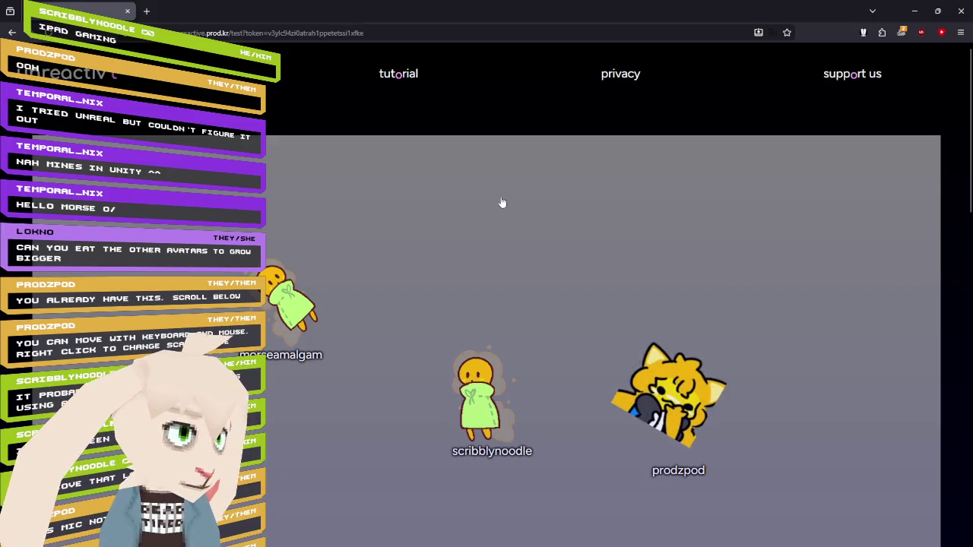
pyautogui.scroll(5, 288, 304)
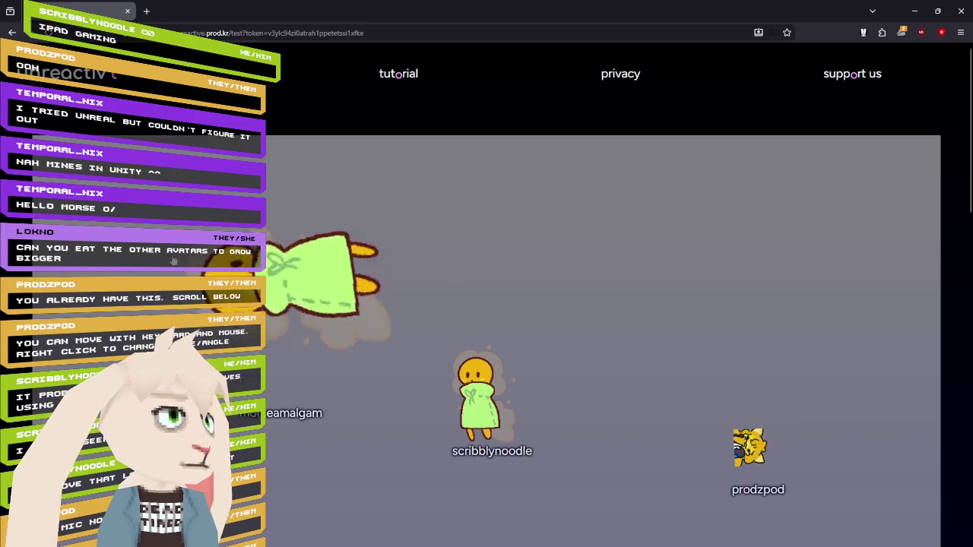
pyautogui.scroll(-5, 334, 320)
pyautogui.scroll(5, 416, 244)
pyautogui.scroll(-5, 395, 220)
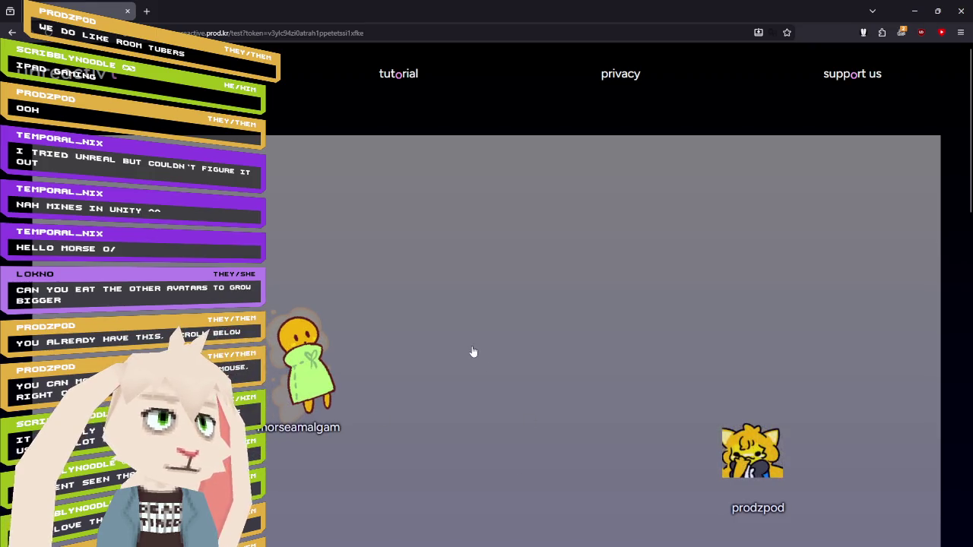
pyautogui.scroll(-6, 473, 353)
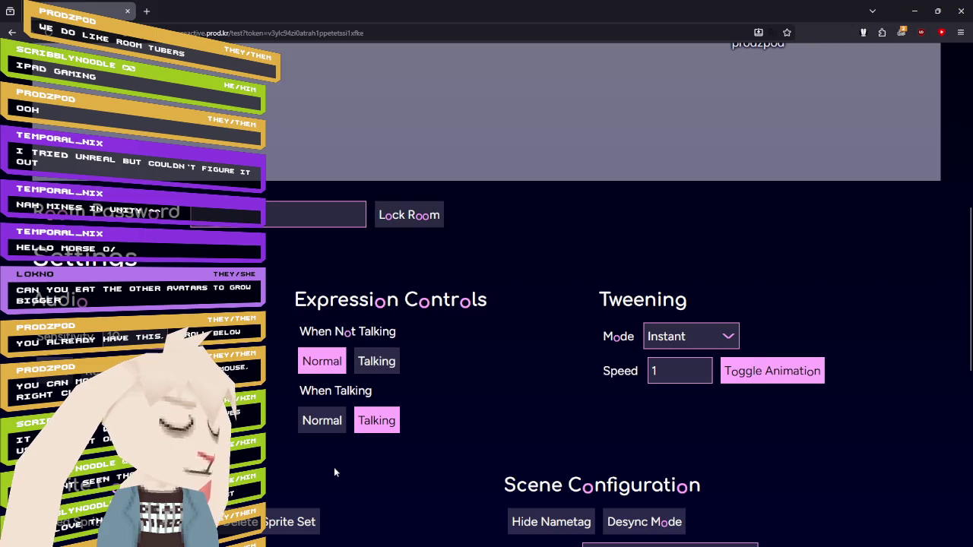
pyautogui.scroll(-1, 559, 386)
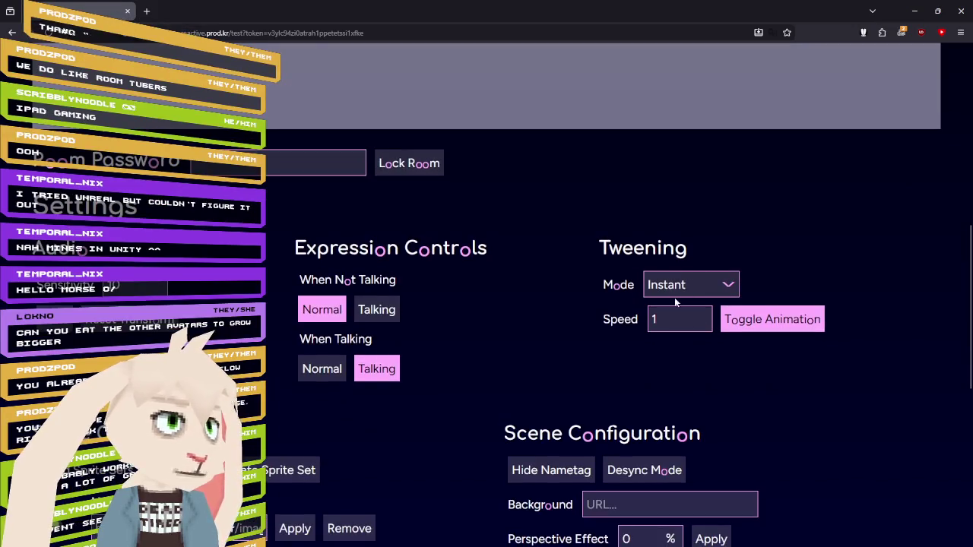
pyautogui.scroll(-3, 560, 334)
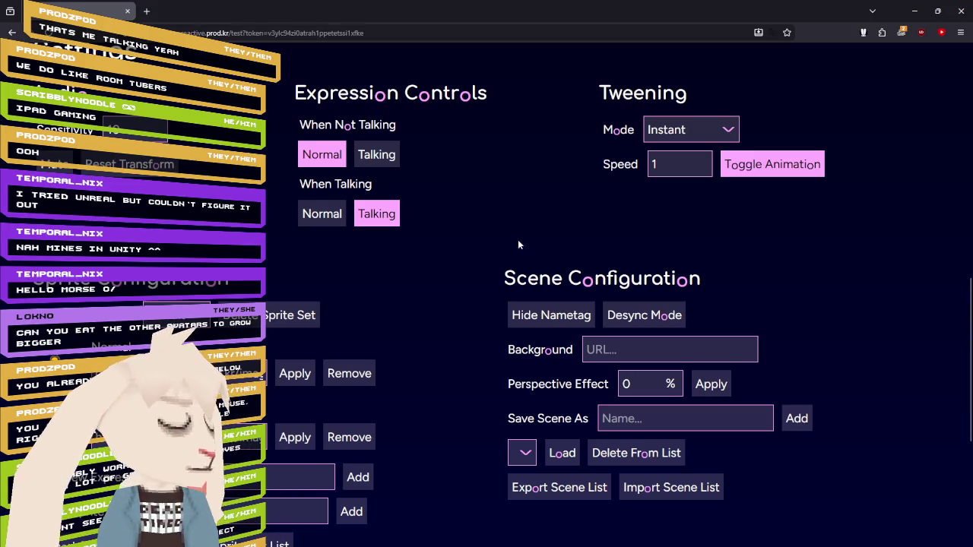
pyautogui.scroll(-2, 462, 256)
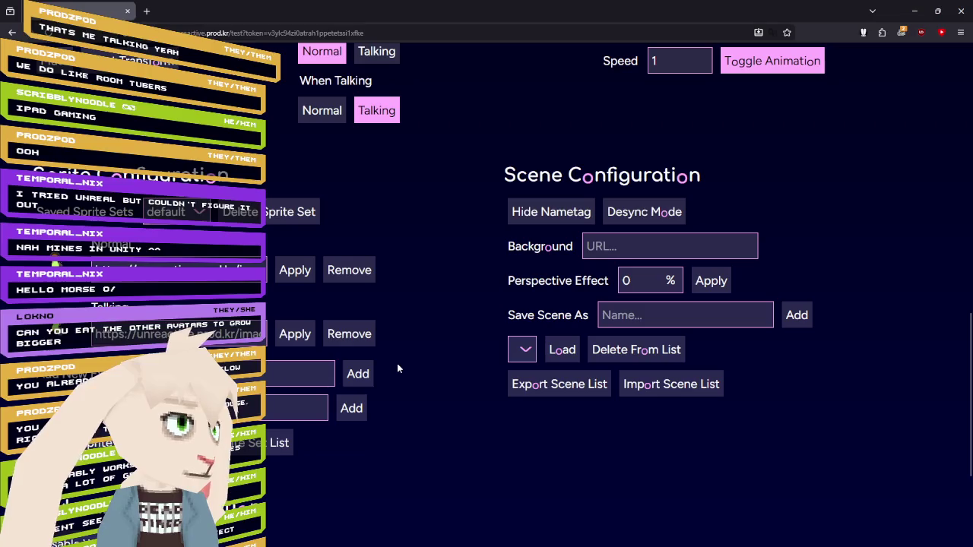
pyautogui.scroll(-3, 397, 364)
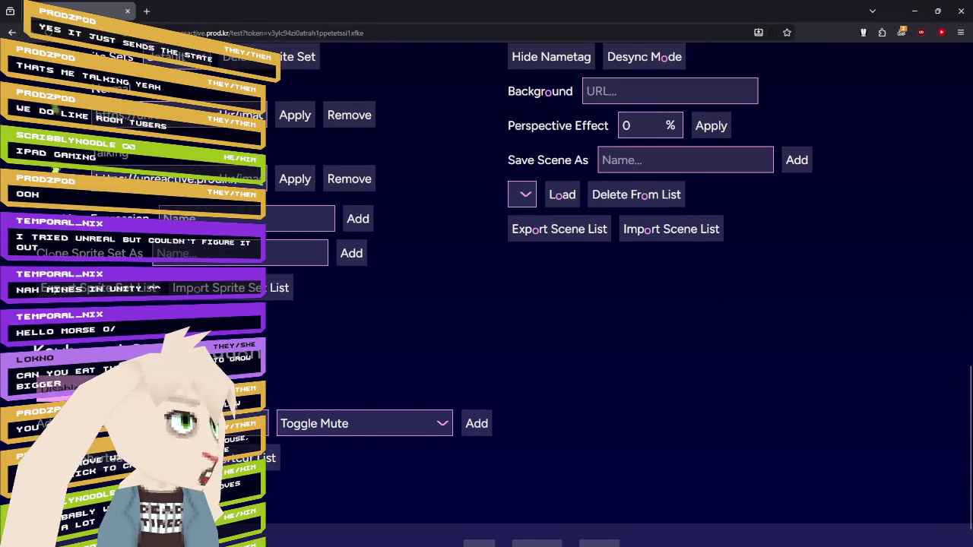
pyautogui.click(346, 430)
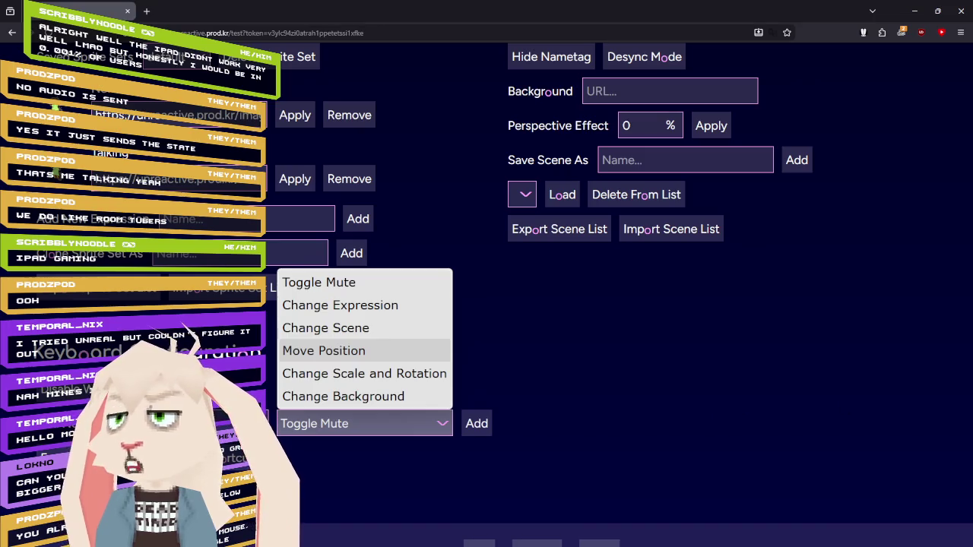
pyautogui.press('Escape')
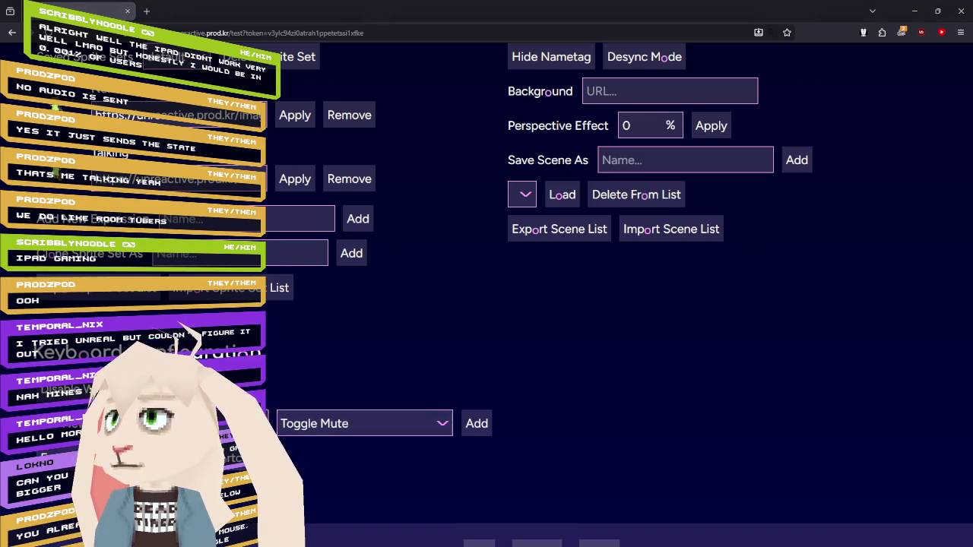
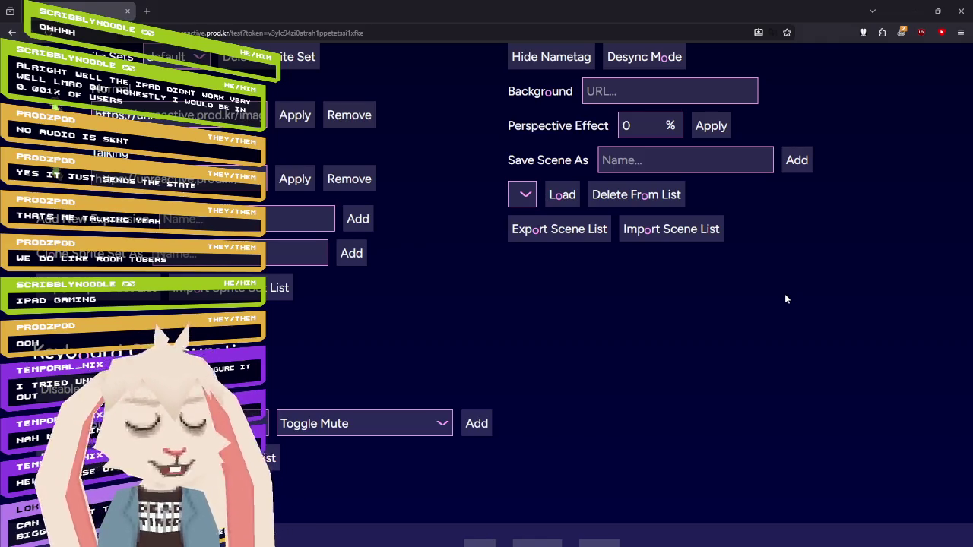
# Scroll up to the shared room and drag the morseamalgam avatar up into it.
pyautogui.scroll(1, 784, 293)
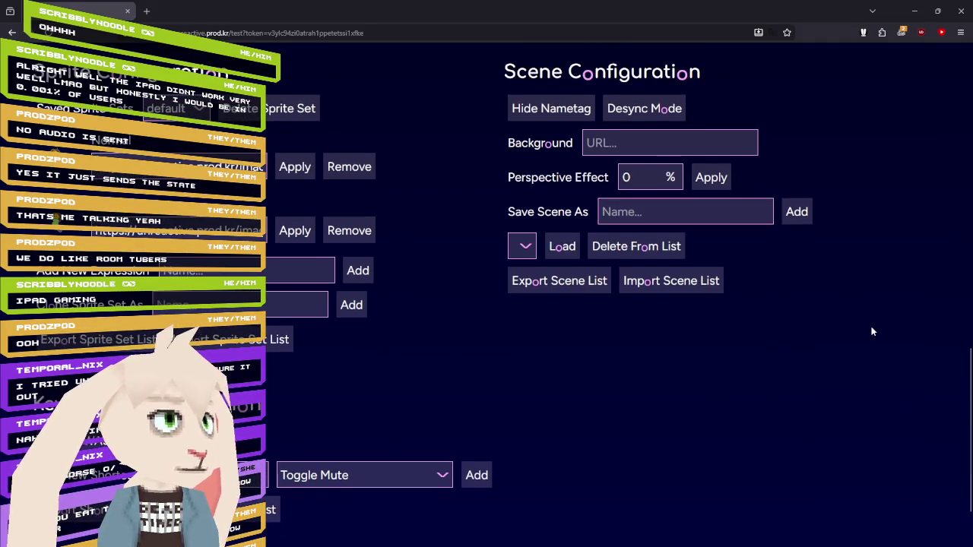
pyautogui.scroll(4, 888, 342)
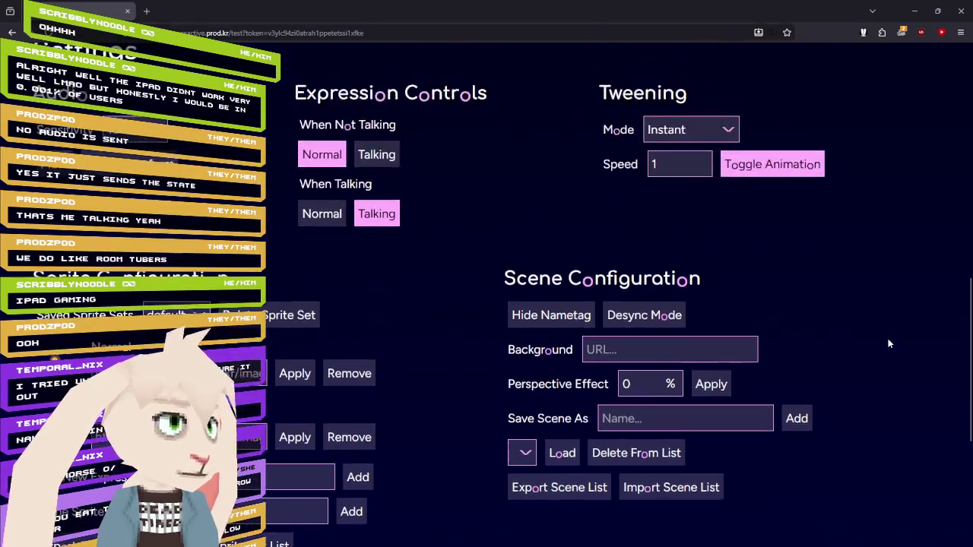
pyautogui.scroll(10, 885, 338)
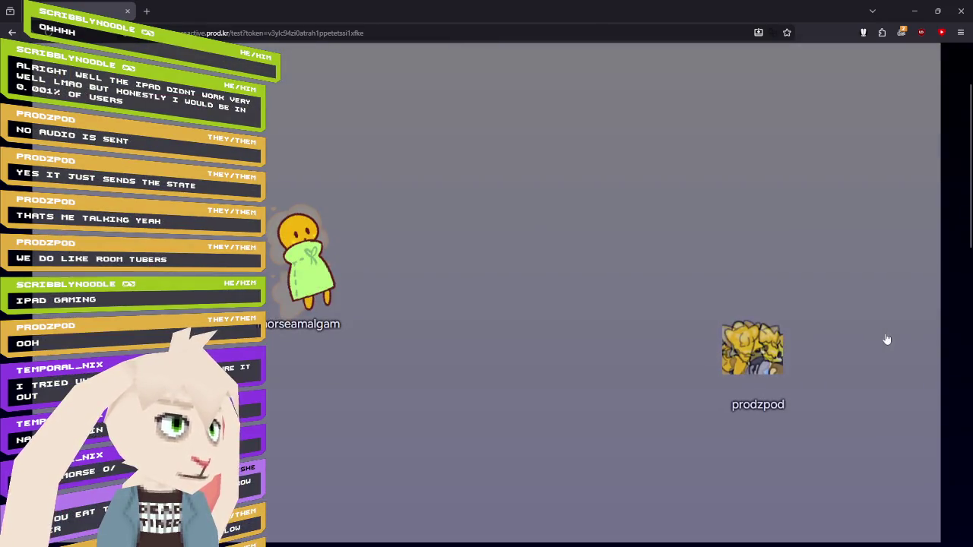
pyautogui.scroll(2, 482, 242)
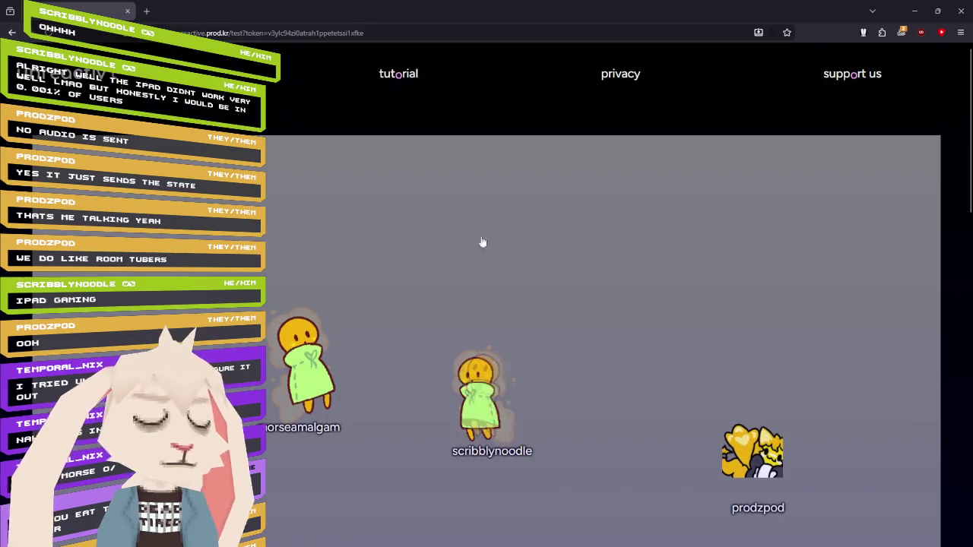
pyautogui.scroll(-3, 481, 241)
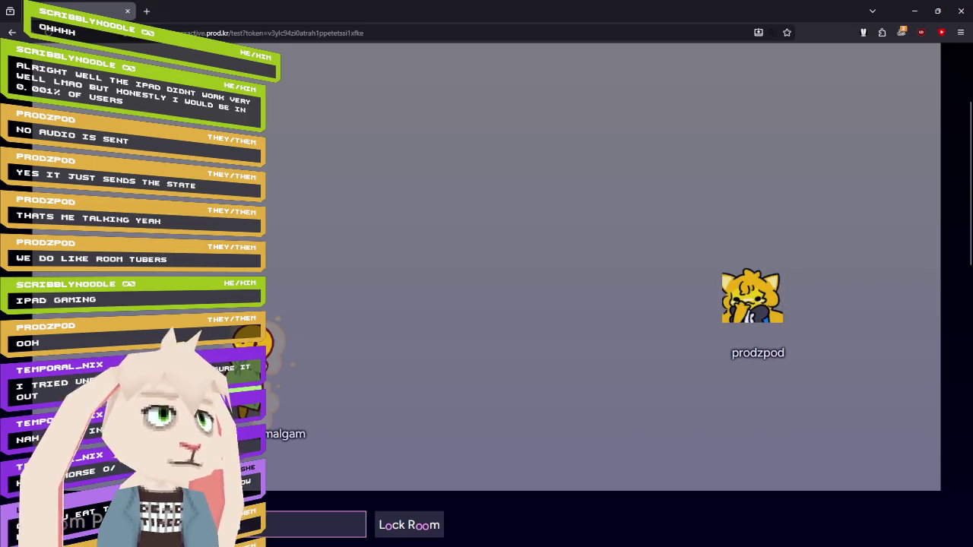
pyautogui.moveTo(263, 358)
pyautogui.mouseDown()
pyautogui.moveTo(279, 332)
pyautogui.moveTo(314, 172)
pyautogui.moveTo(300, 163)
pyautogui.moveTo(205, 190)
pyautogui.moveTo(211, 226)
pyautogui.moveTo(338, 213)
pyautogui.mouseUp()
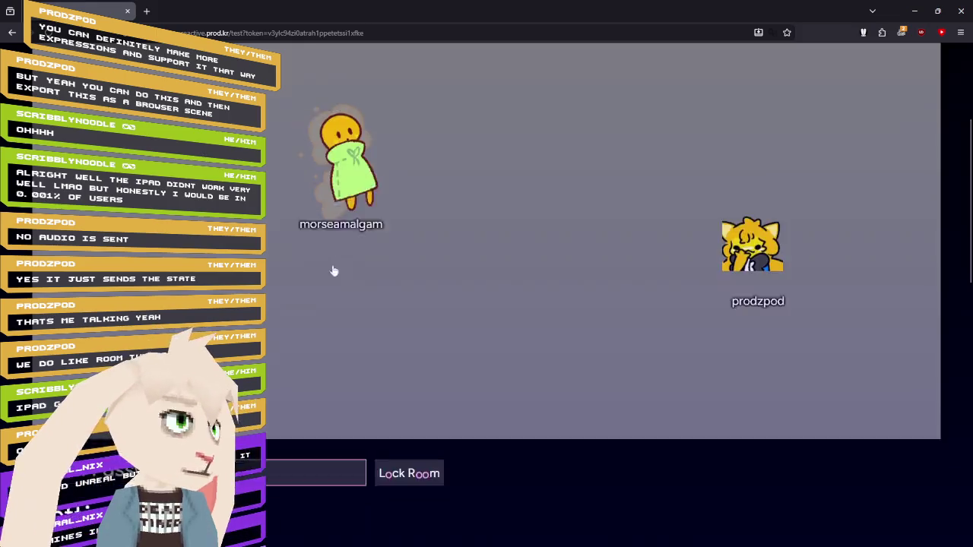
# Scroll down from the room, where both avatars now sit side by side.
pyautogui.scroll(-3, 332, 269)
pyautogui.hotkey('alt', 'Tab')
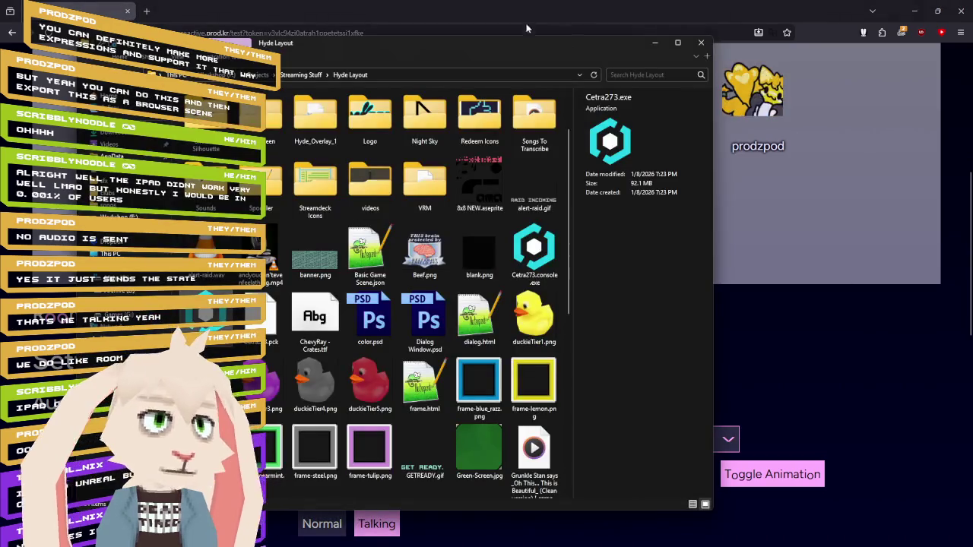
pyautogui.hotkey('alt', 'Tab')
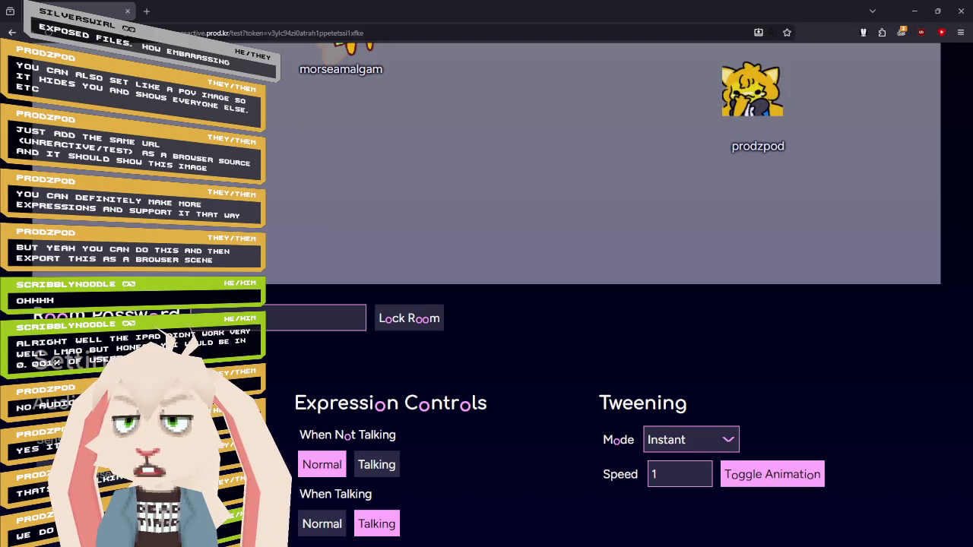
# Paste the new hosted image link into the Talking sprite URL field.
pyautogui.scroll(-3, 536, 349)
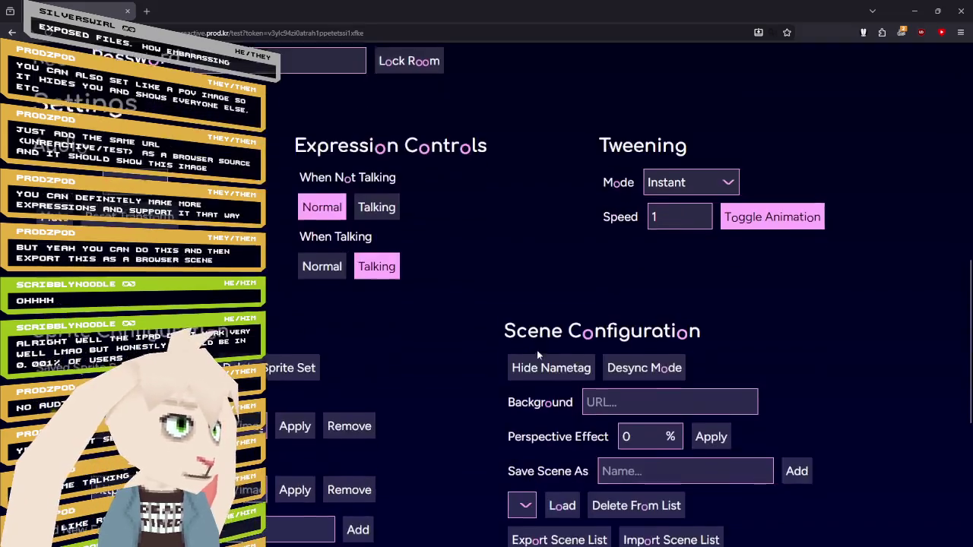
pyautogui.scroll(-3, 499, 337)
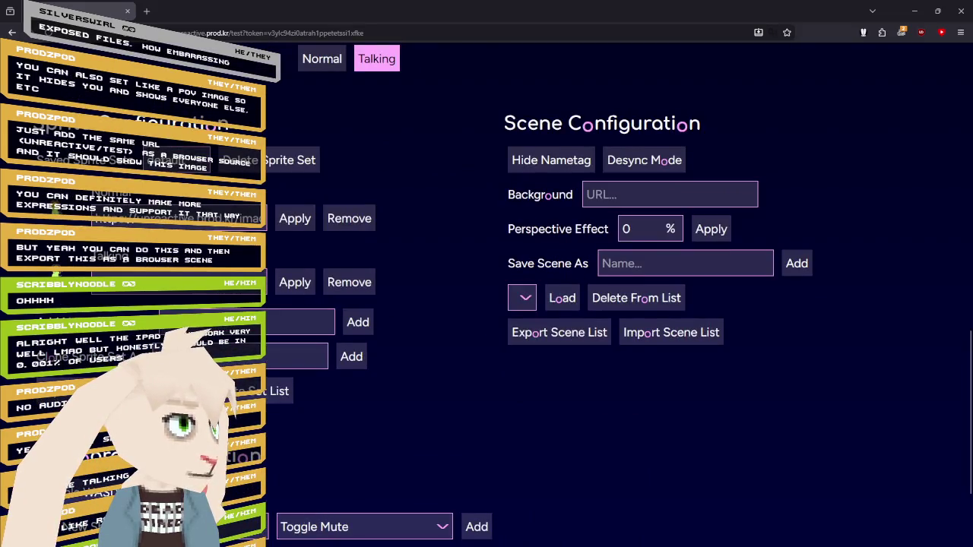
pyautogui.moveTo(95, 219); pyautogui.dragTo(323, 228)
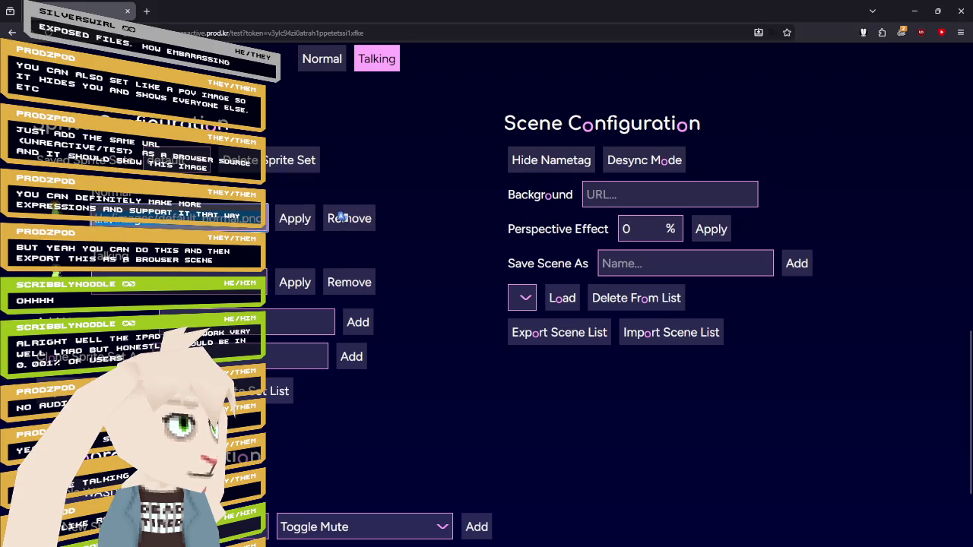
pyautogui.click(239, 230)
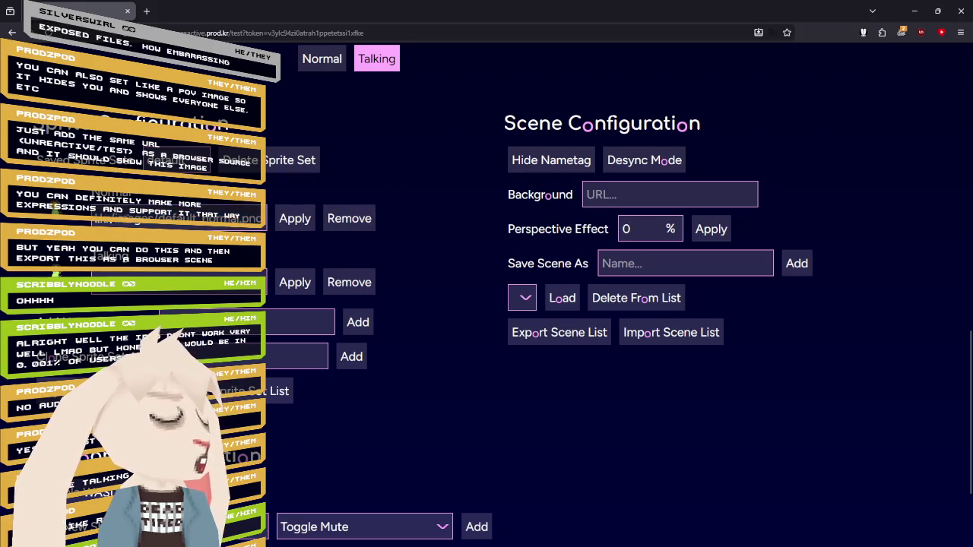
pyautogui.click(175, 218)
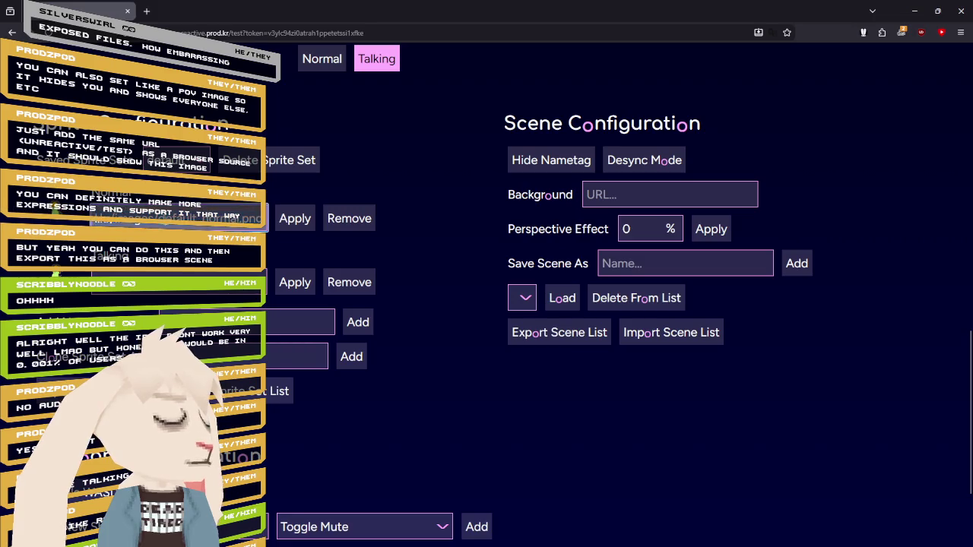
pyautogui.hotkey('ctrl', 'v')
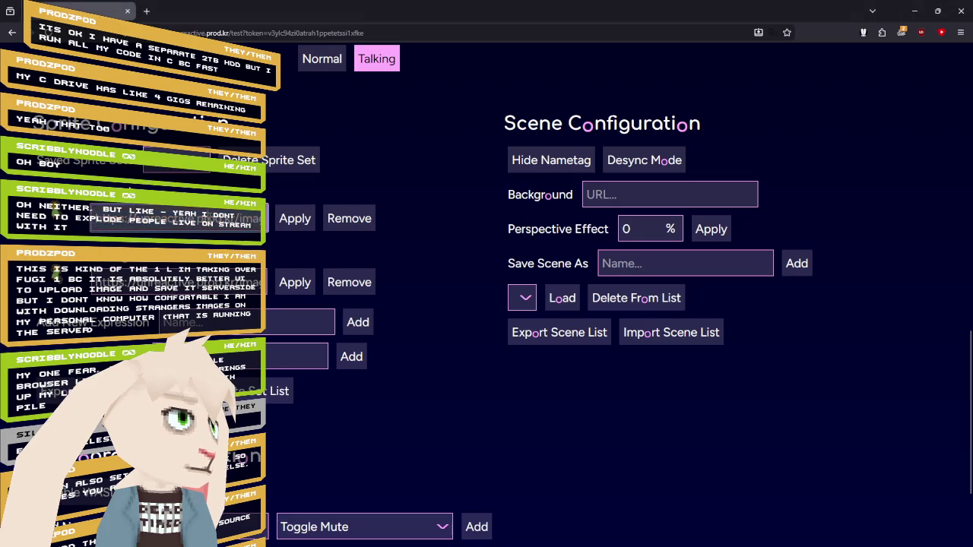
# Apply the new talking sprite URL and acknowledge the expiring Discord links warning.
pyautogui.click(295, 218)
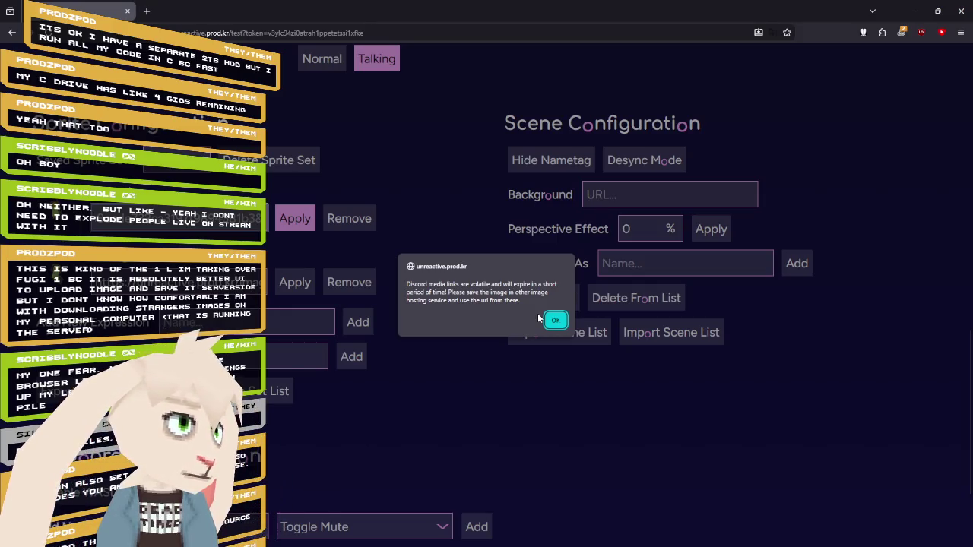
pyautogui.click(553, 319)
pyautogui.scroll(3, 466, 292)
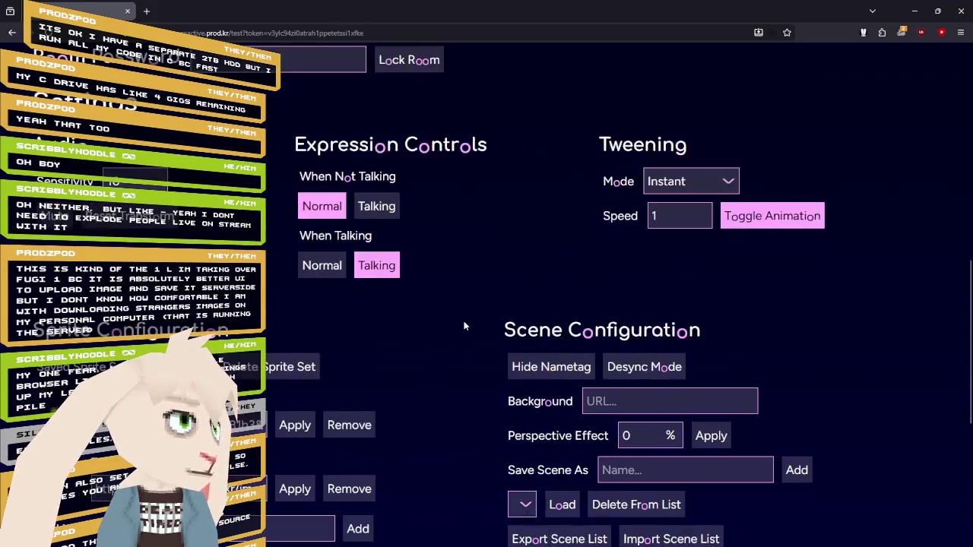
pyautogui.scroll(4, 464, 326)
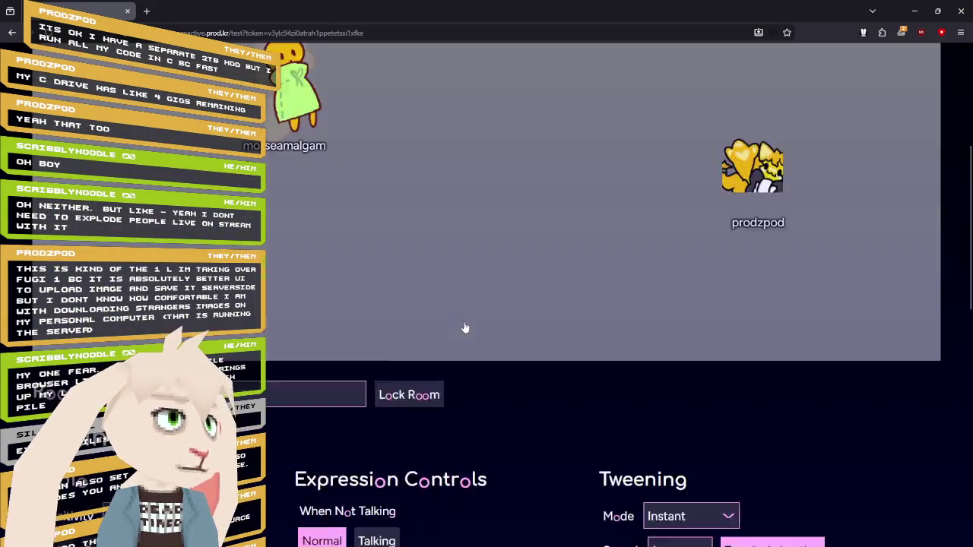
pyautogui.scroll(-2, 465, 327)
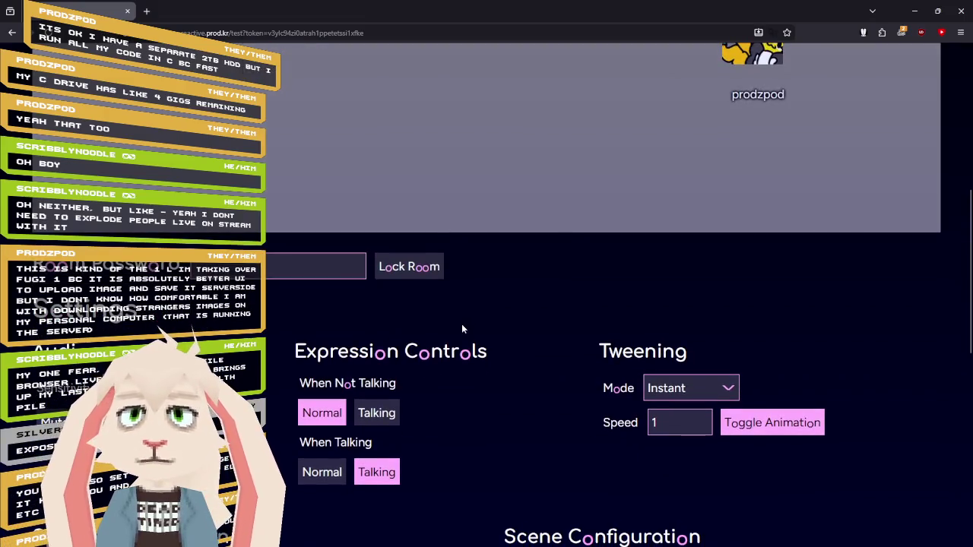
pyautogui.scroll(-3, 461, 324)
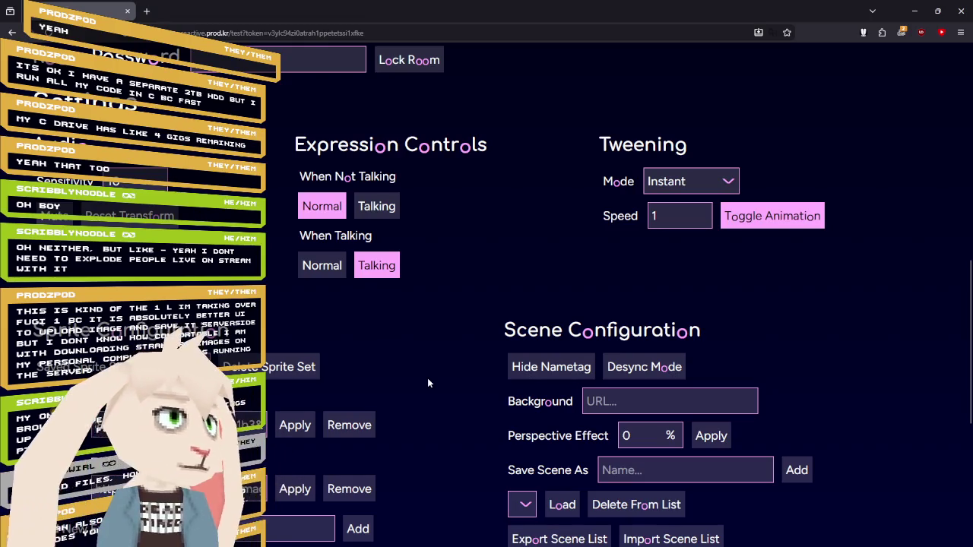
pyautogui.scroll(6, 475, 312)
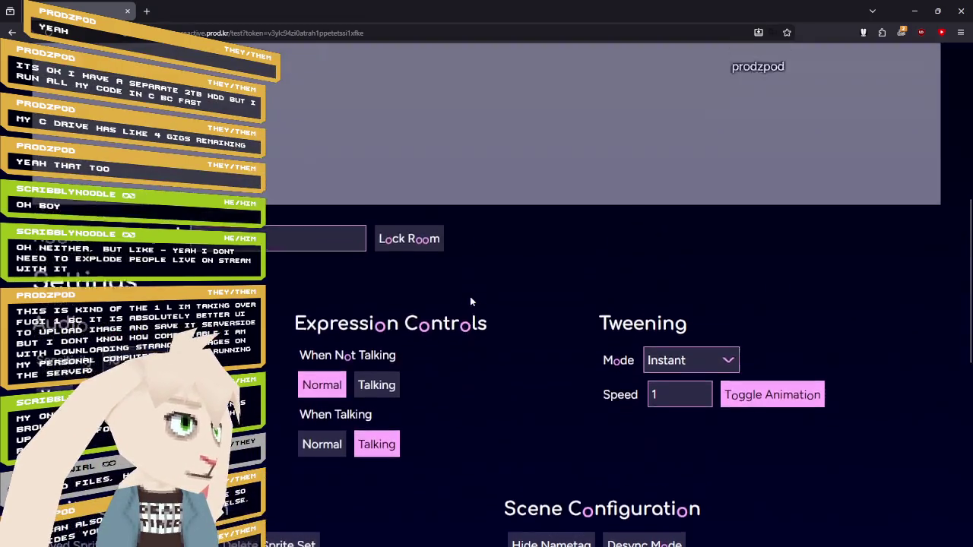
pyautogui.scroll(-3, 575, 348)
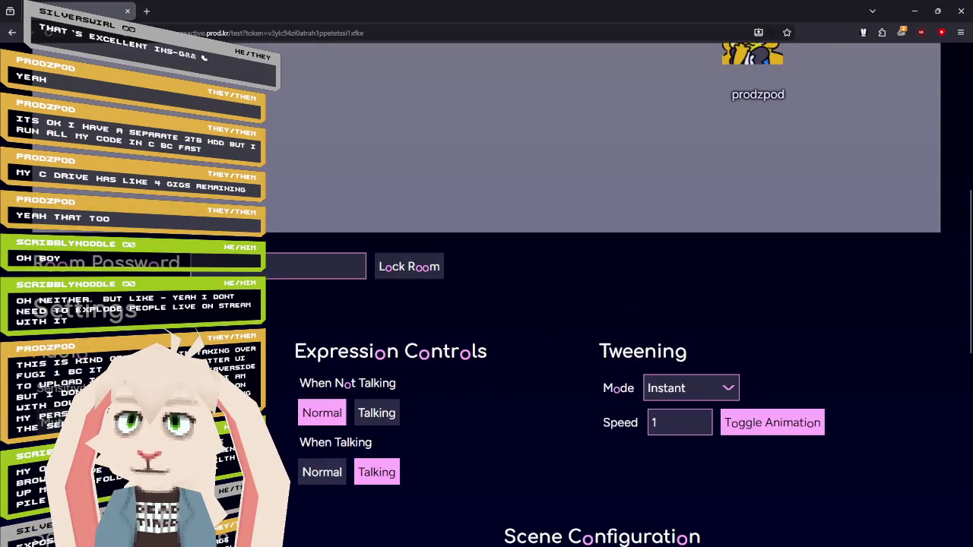
pyautogui.hotkey('alt', 'Tab')
pyautogui.hotkey('alt', 'Tab')
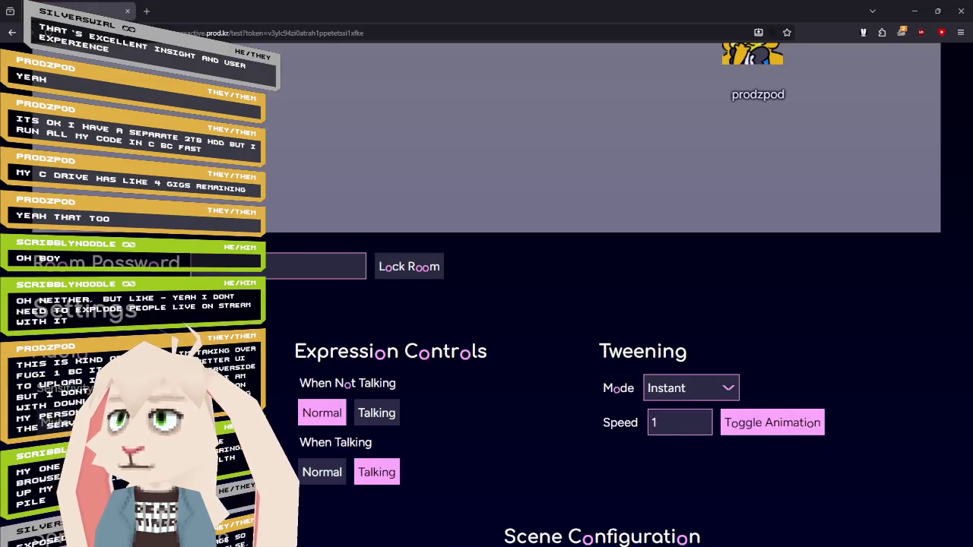